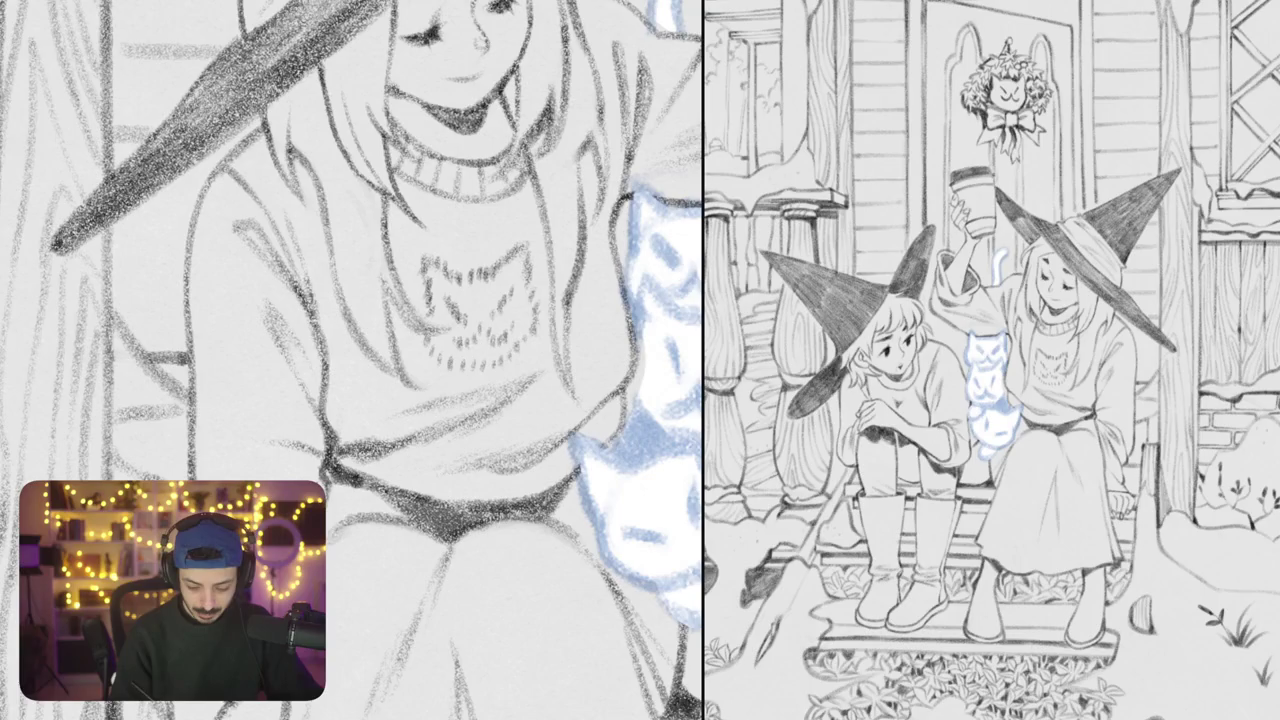
Add pencil detail to both sides of the sweater's cat-face motif
mouse_move(472, 318)
left_mouse_down()
mouse_move(484, 340)
mouse_move(432, 348)
mouse_move(440, 358)
mouse_move(494, 370)
mouse_move(518, 344)
left_mouse_up()
left_click_drag(516, 354, 528, 328)
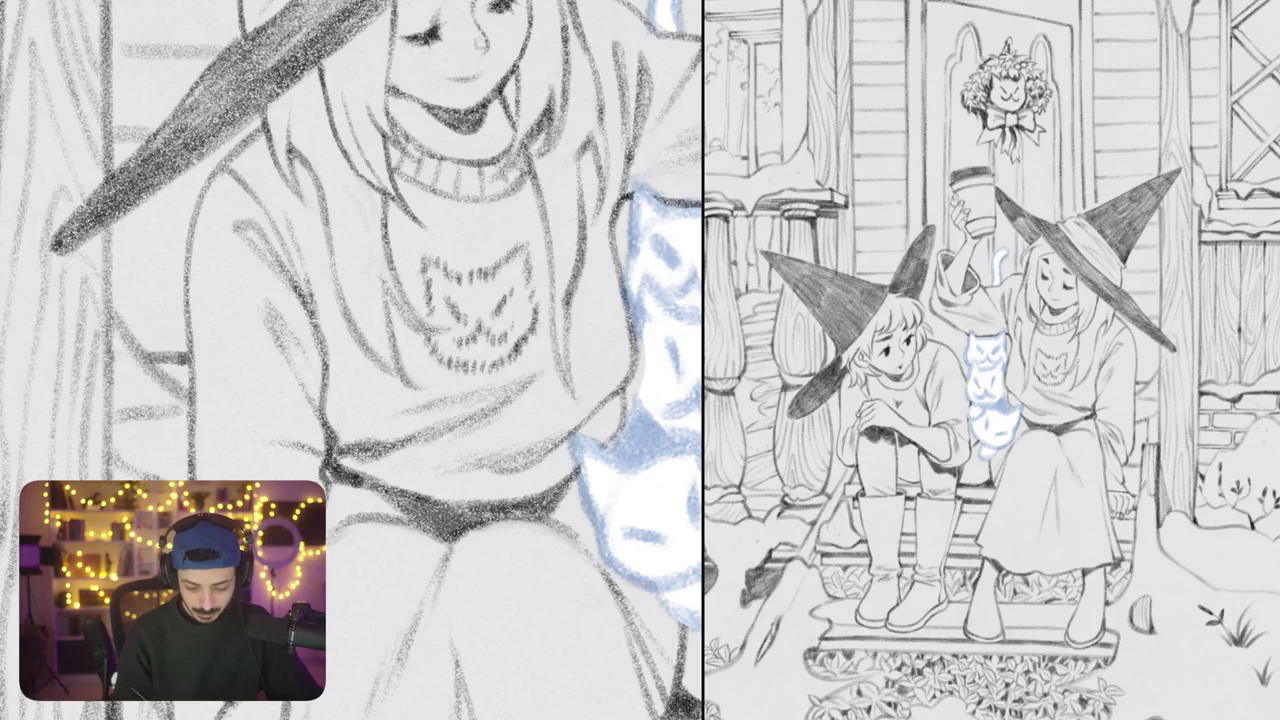
scroll(350, 360, "down", 5)
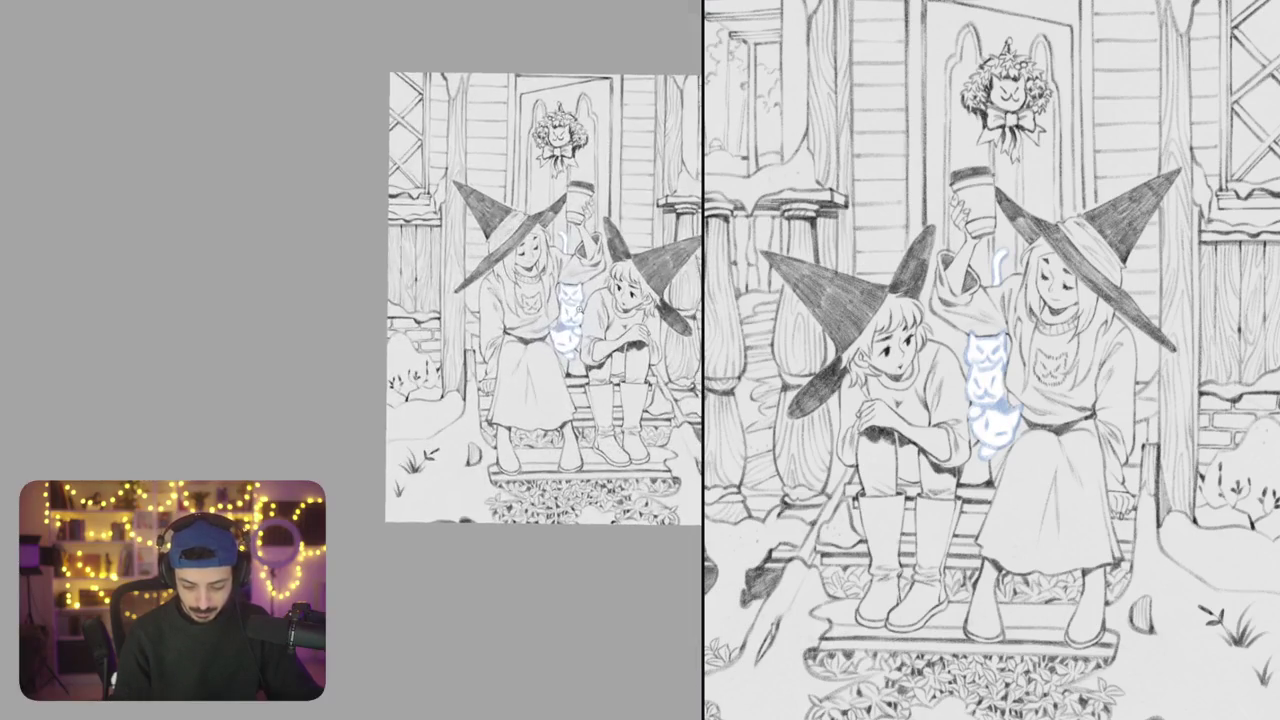
scroll(350, 360, "up", 5)
scroll(350, 360, "up", 3)
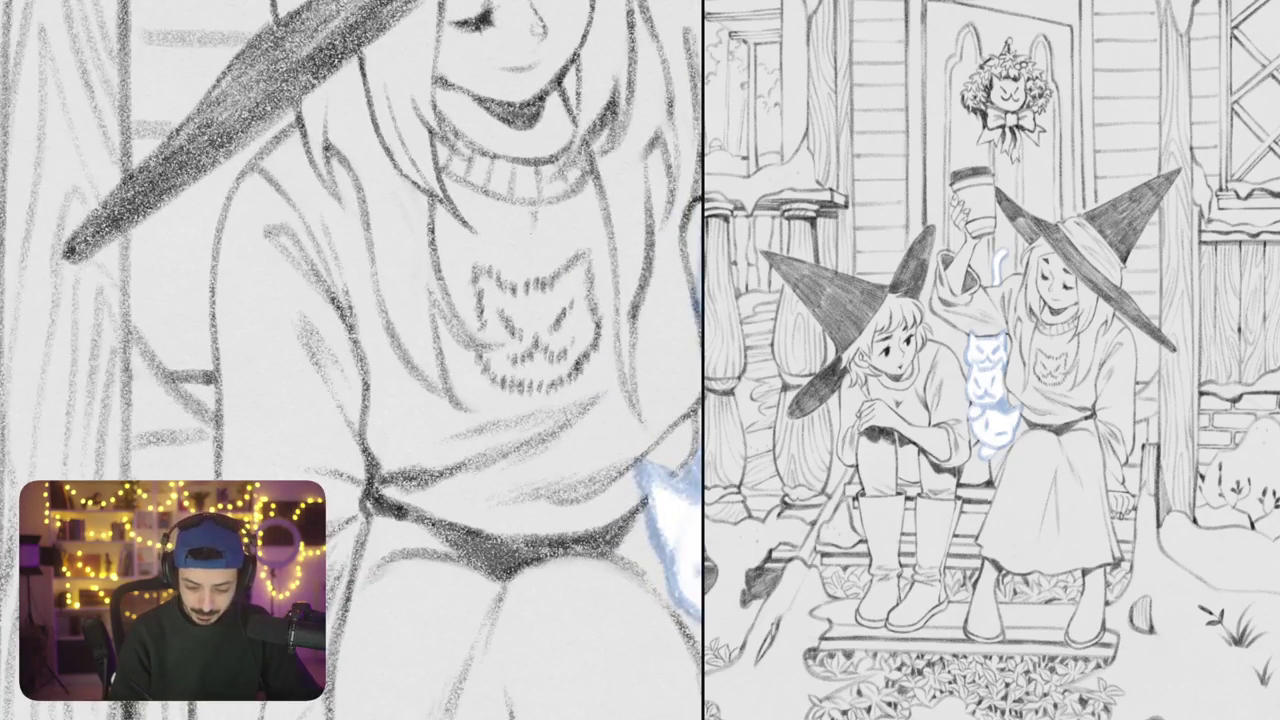
Add short pencil strokes under the sweater collar and a line down the front
left_click_drag(530, 260, 534, 280)
left_click_drag(506, 202, 518, 284)
mouse_move(520, 216)
left_mouse_down()
mouse_move(522, 258)
mouse_move(543, 260)
left_mouse_up()
scroll(350, 360, "down", 5)
scroll(350, 360, "up", 5)
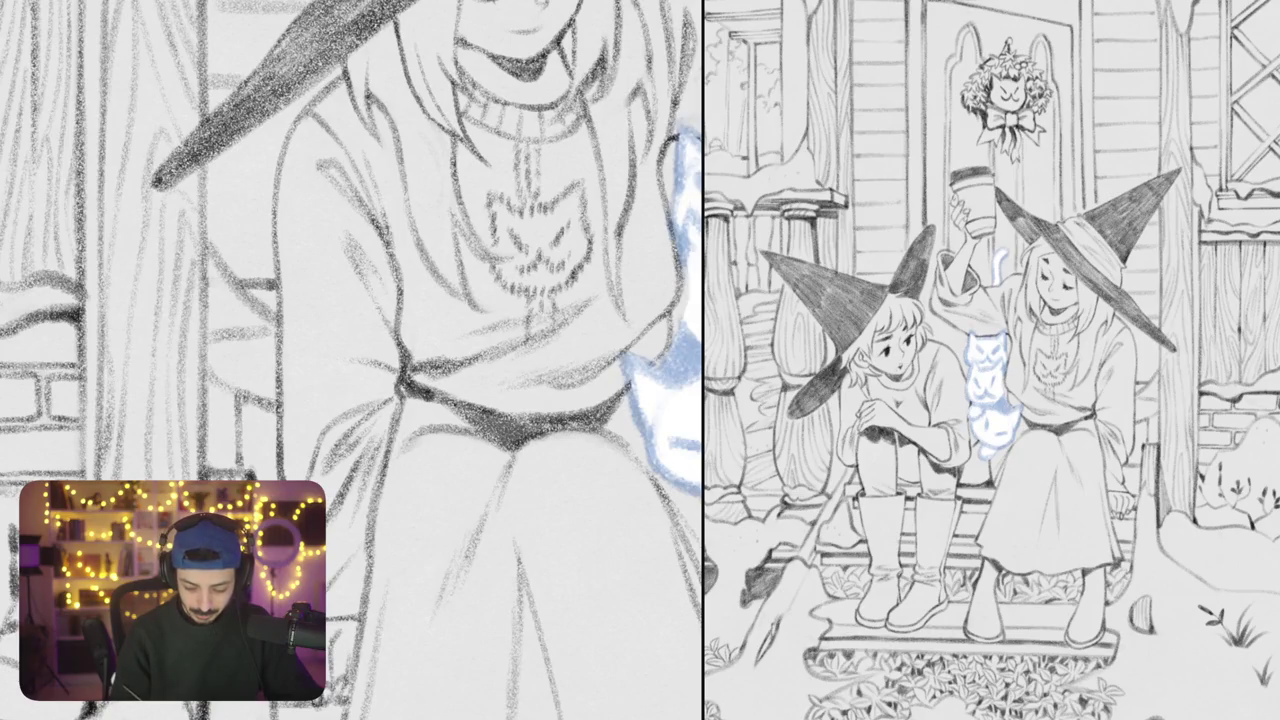
left_click_drag(548, 340, 550, 374)
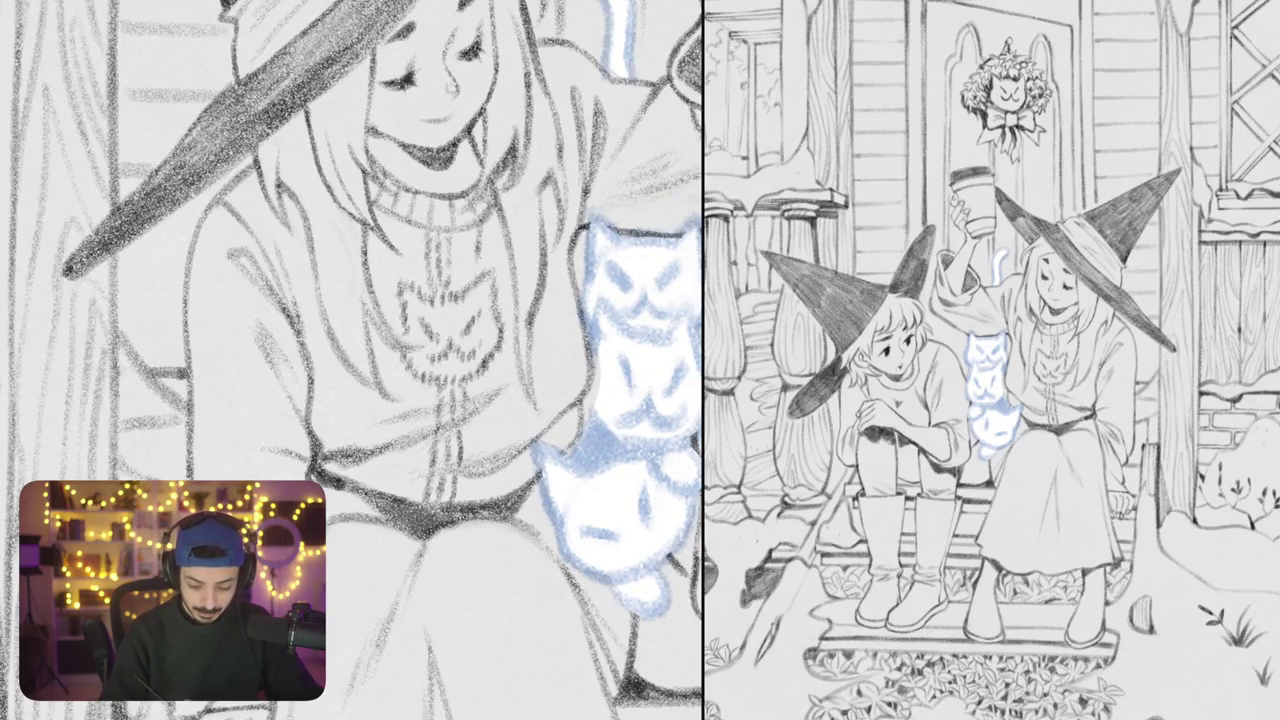
Draw knit ribbing lines down the sweater's edge and front
left_click_drag(500, 220, 501, 282)
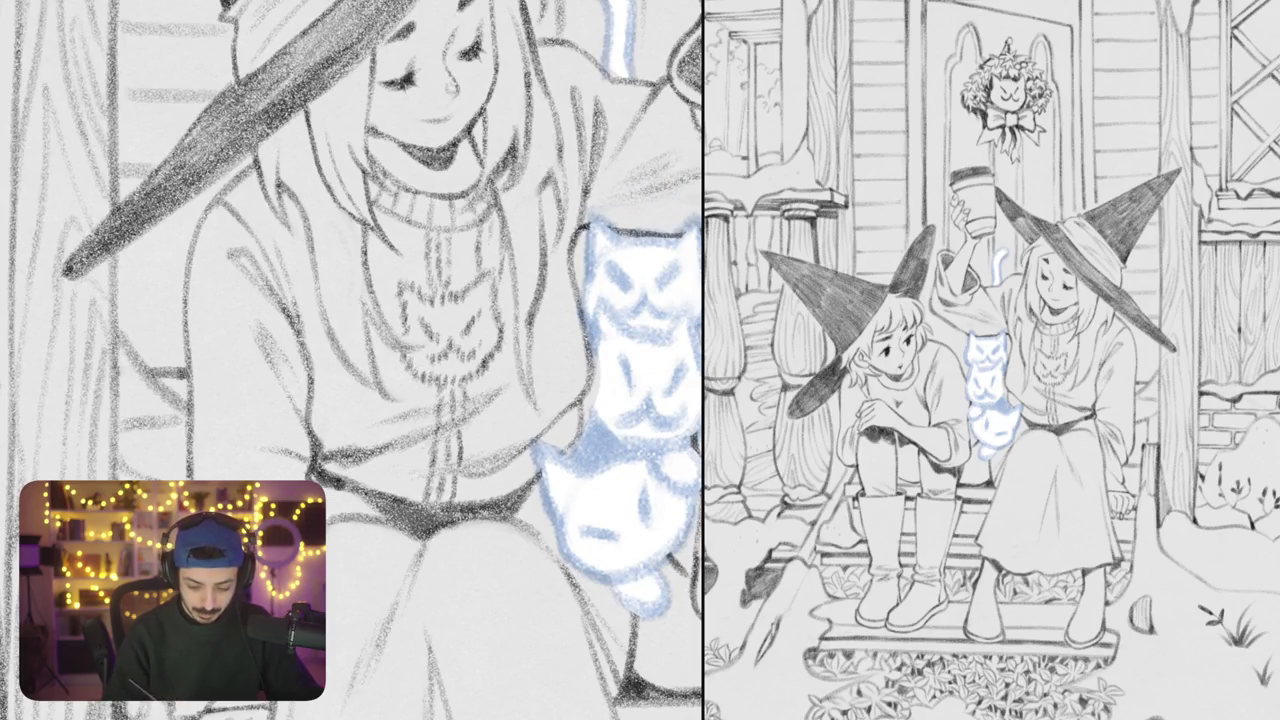
left_click_drag(410, 224, 428, 308)
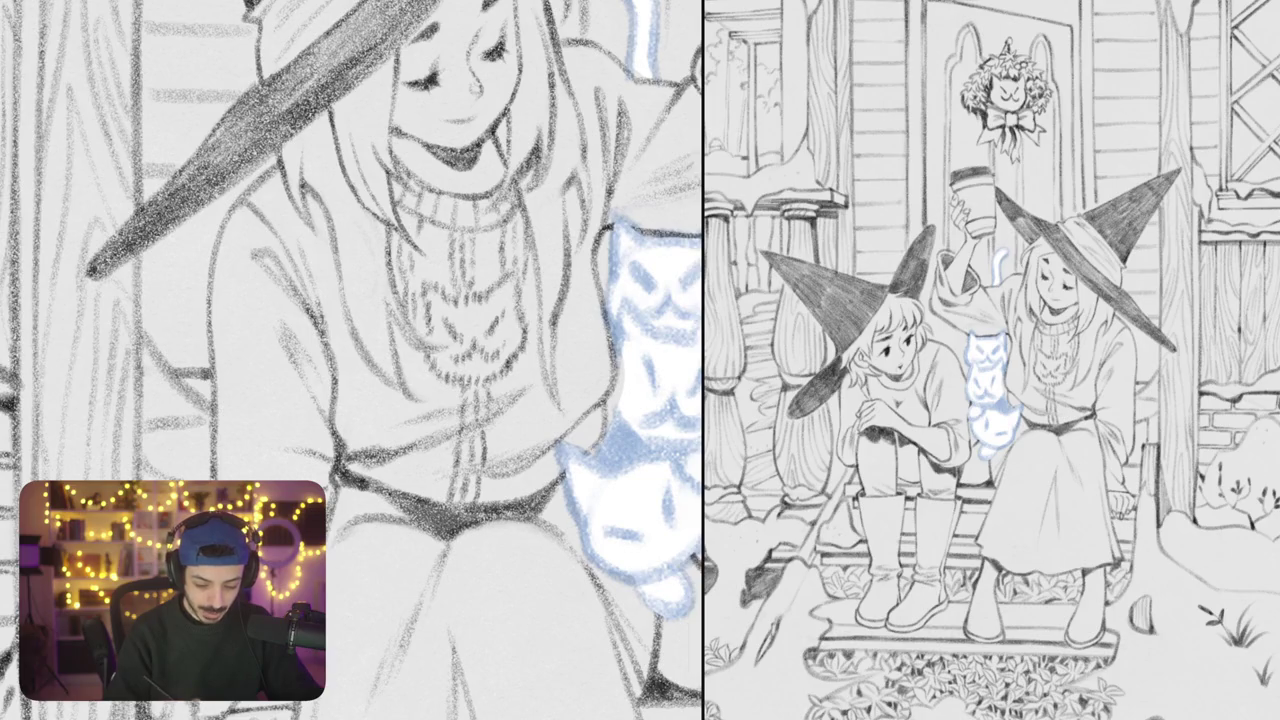
mouse_move(420, 234)
left_mouse_down()
mouse_move(421, 292)
mouse_move(492, 312)
left_mouse_up()
left_click_drag(380, 300, 414, 310)
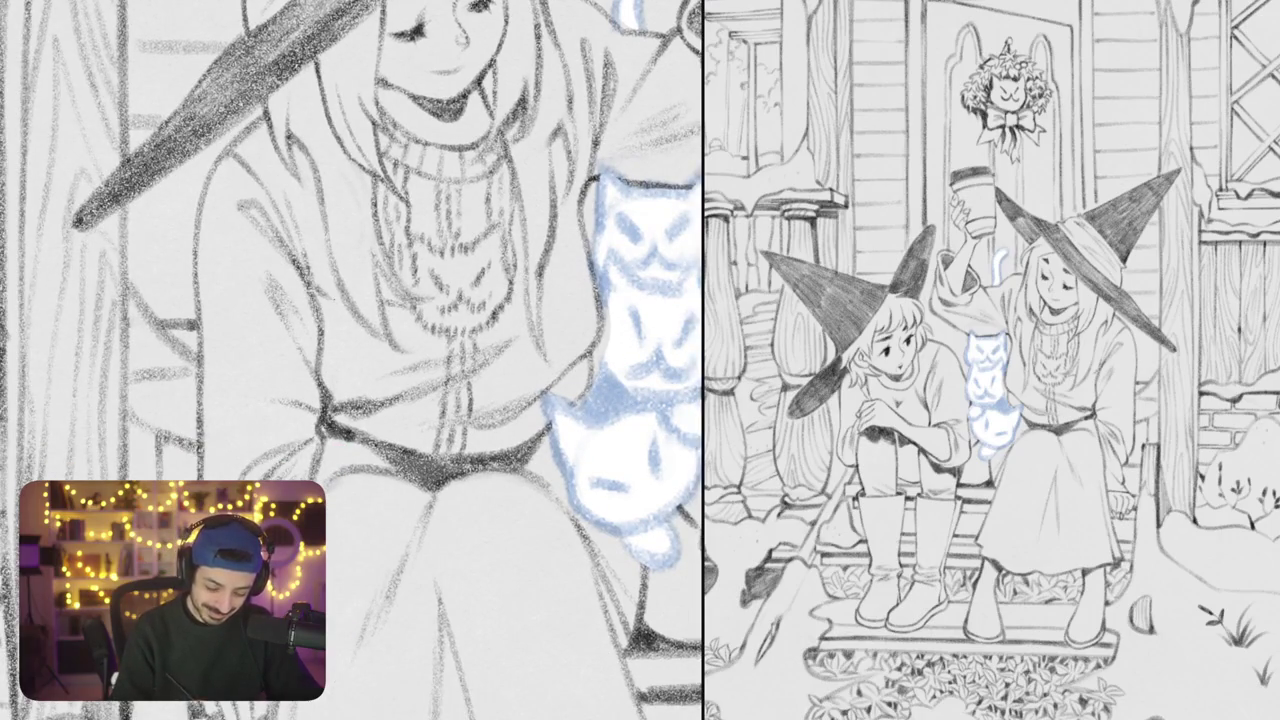
Darken the belt line, add a diagonal fold and faint strokes beside the ghost cats
left_click_drag(318, 306, 354, 320)
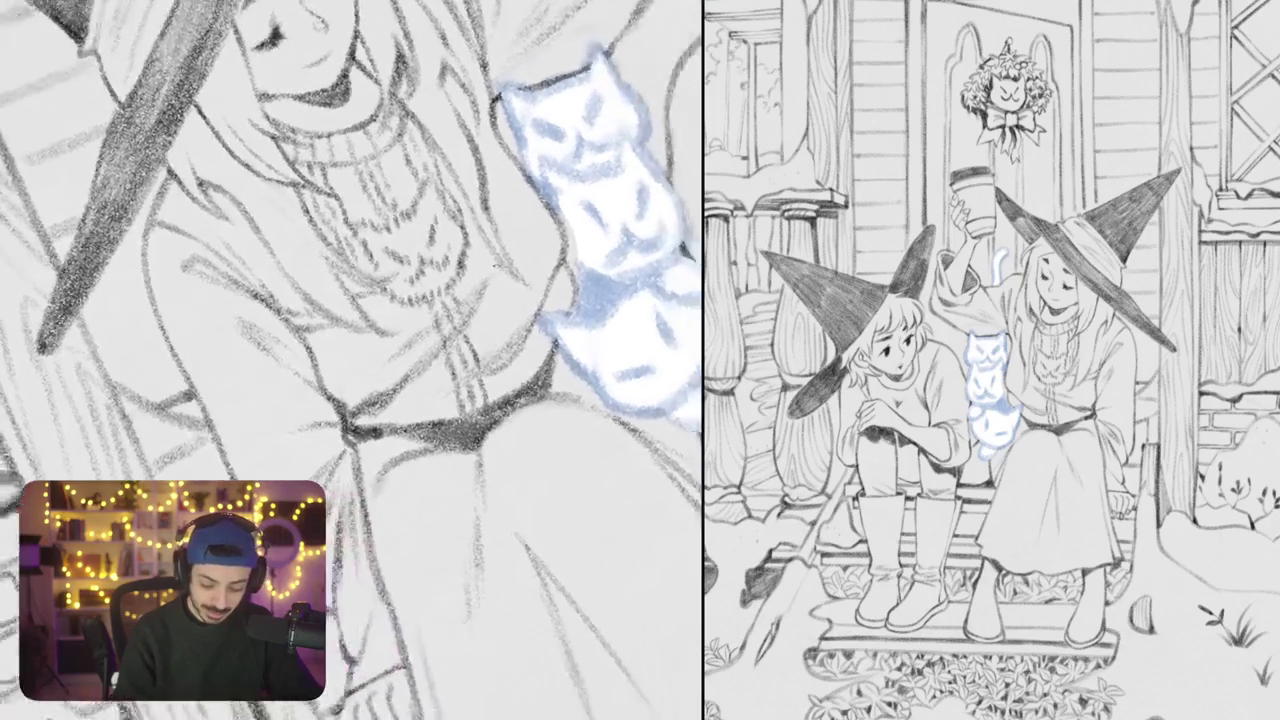
left_click_drag(358, 284, 312, 386)
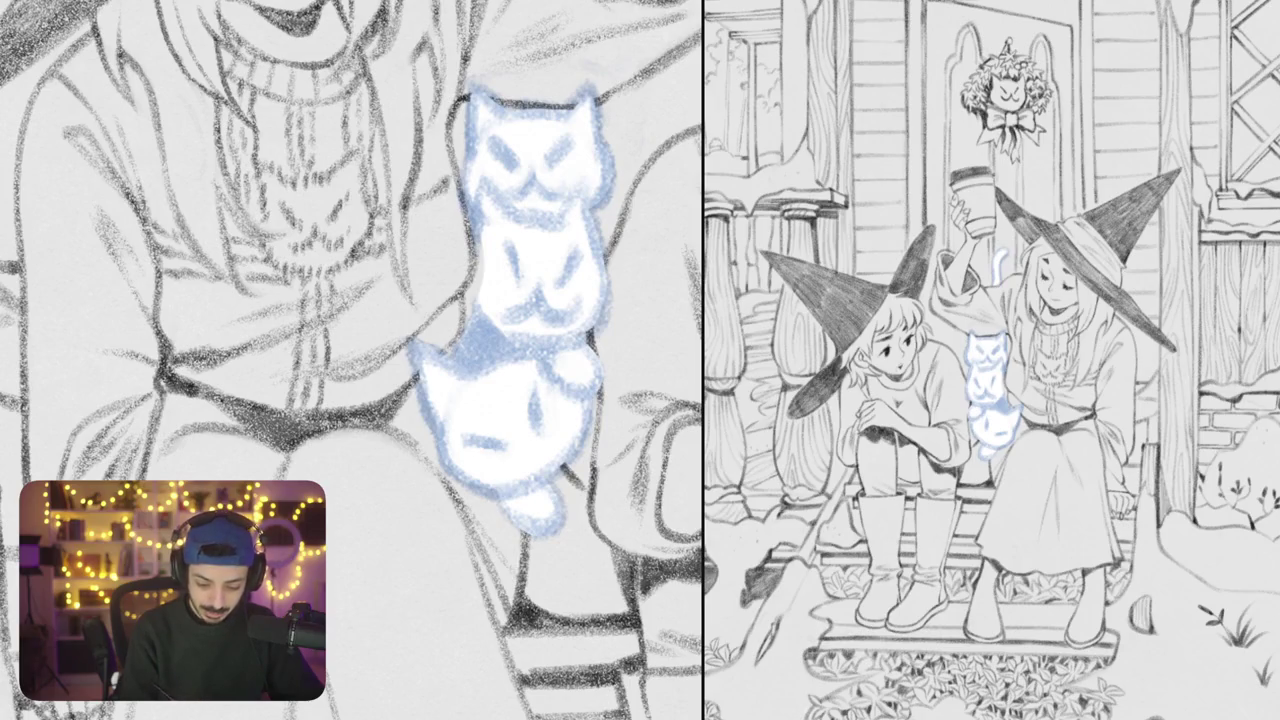
left_click_drag(424, 218, 458, 198)
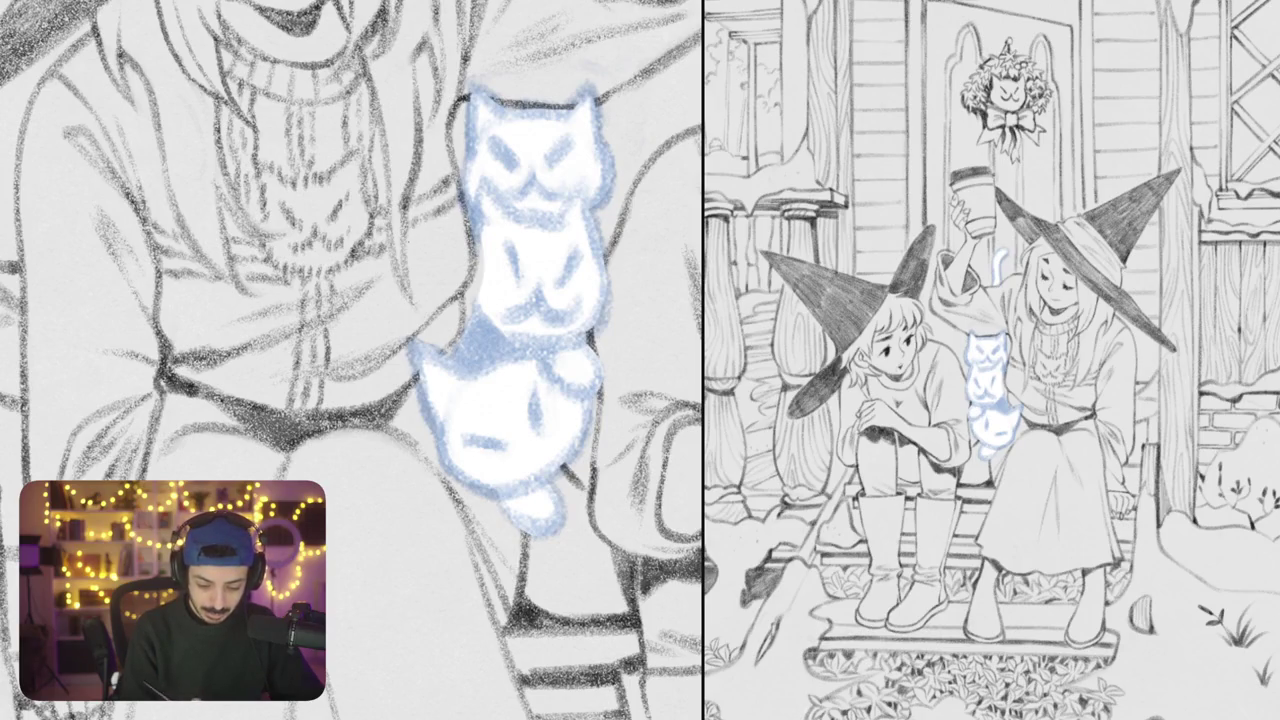
left_click_drag(410, 242, 436, 228)
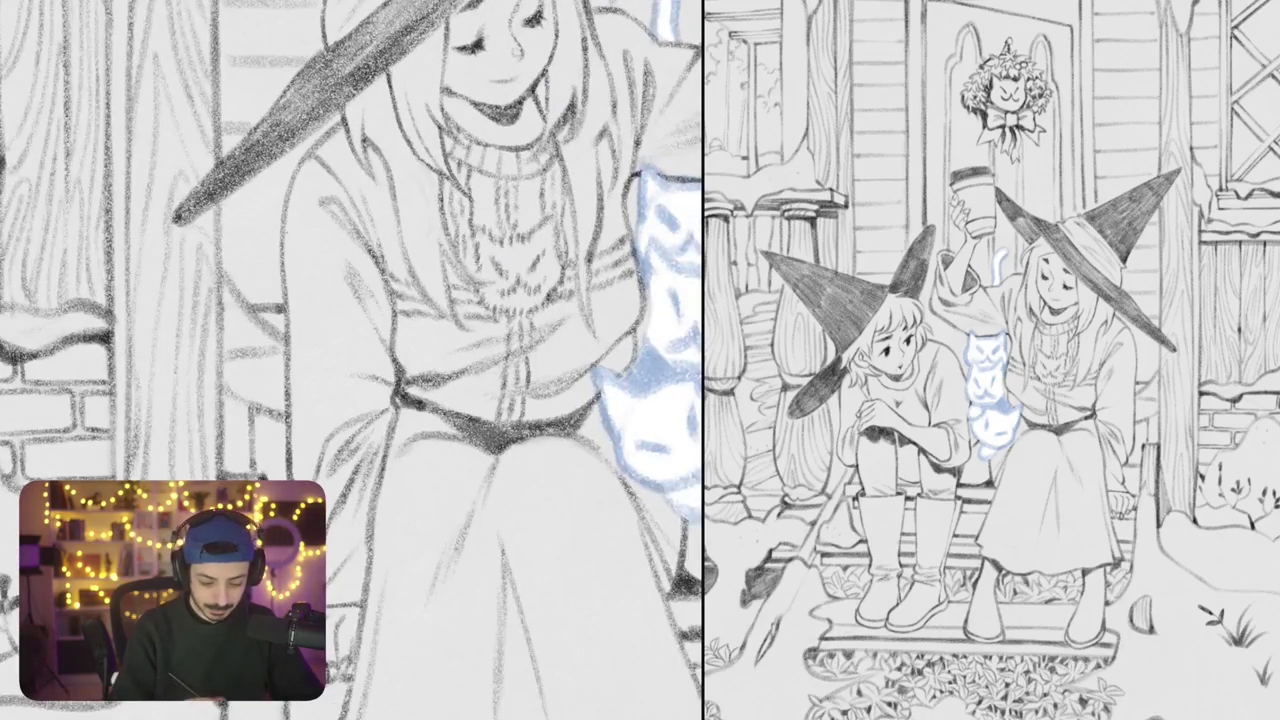
Darken the taller witch's arm contour and hatch dark shading onto her sleeve
mouse_move(284, 262)
left_mouse_down()
mouse_move(293, 237)
mouse_move(312, 268)
mouse_move(348, 265)
left_mouse_up()
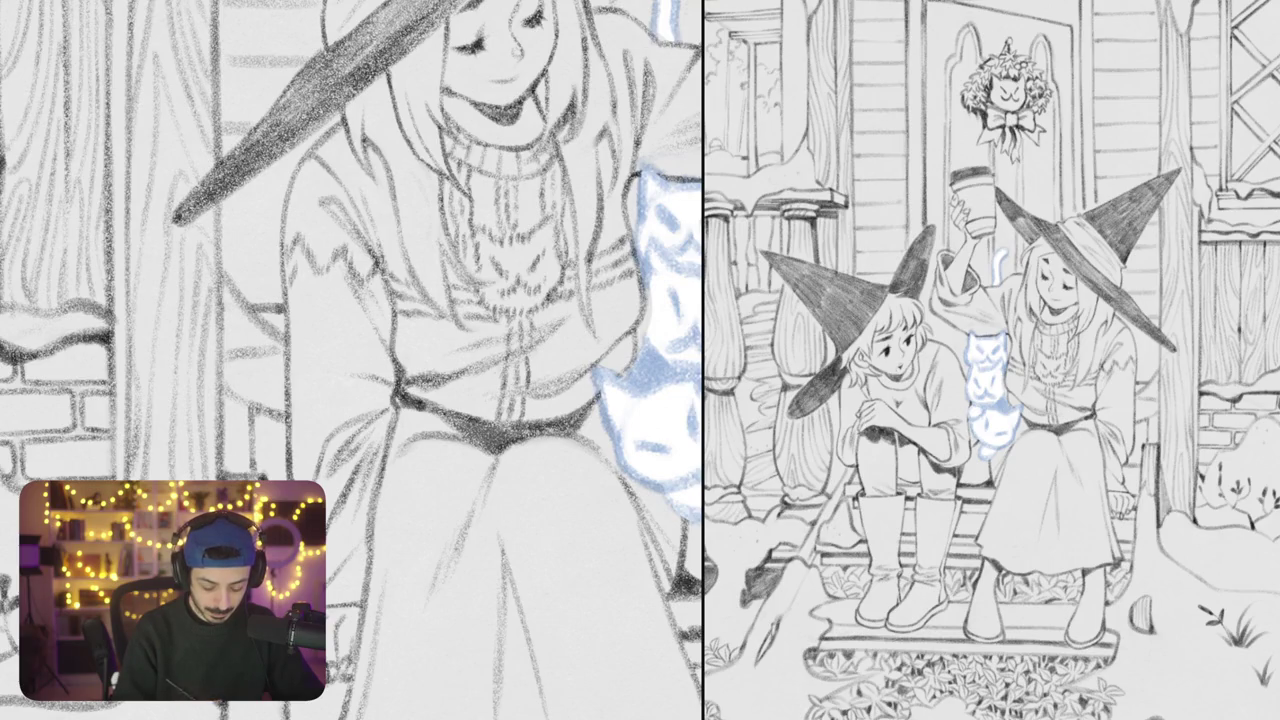
mouse_move(302, 272)
left_mouse_down()
mouse_move(318, 304)
mouse_move(362, 320)
mouse_move(376, 306)
mouse_move(398, 328)
mouse_move(372, 326)
mouse_move(424, 320)
left_mouse_up()
left_click_drag(426, 350, 446, 314)
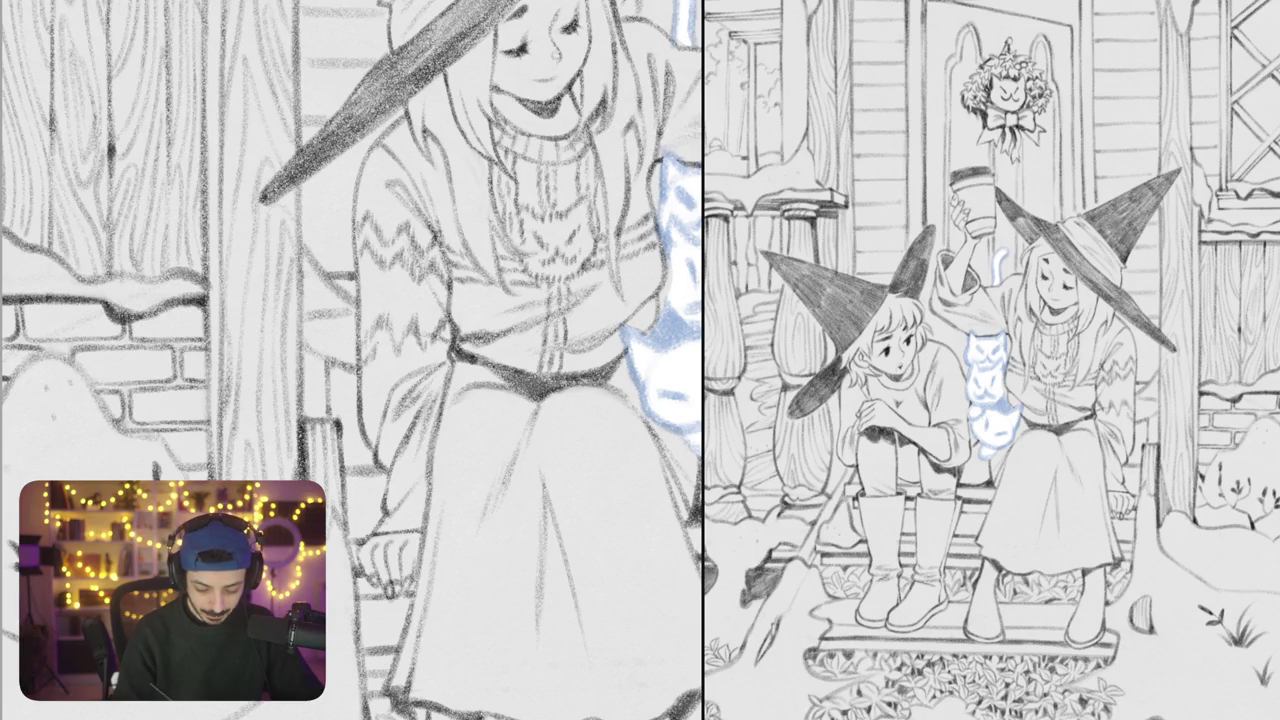
left_click_drag(383, 367, 389, 349)
left_click_drag(388, 375, 405, 356)
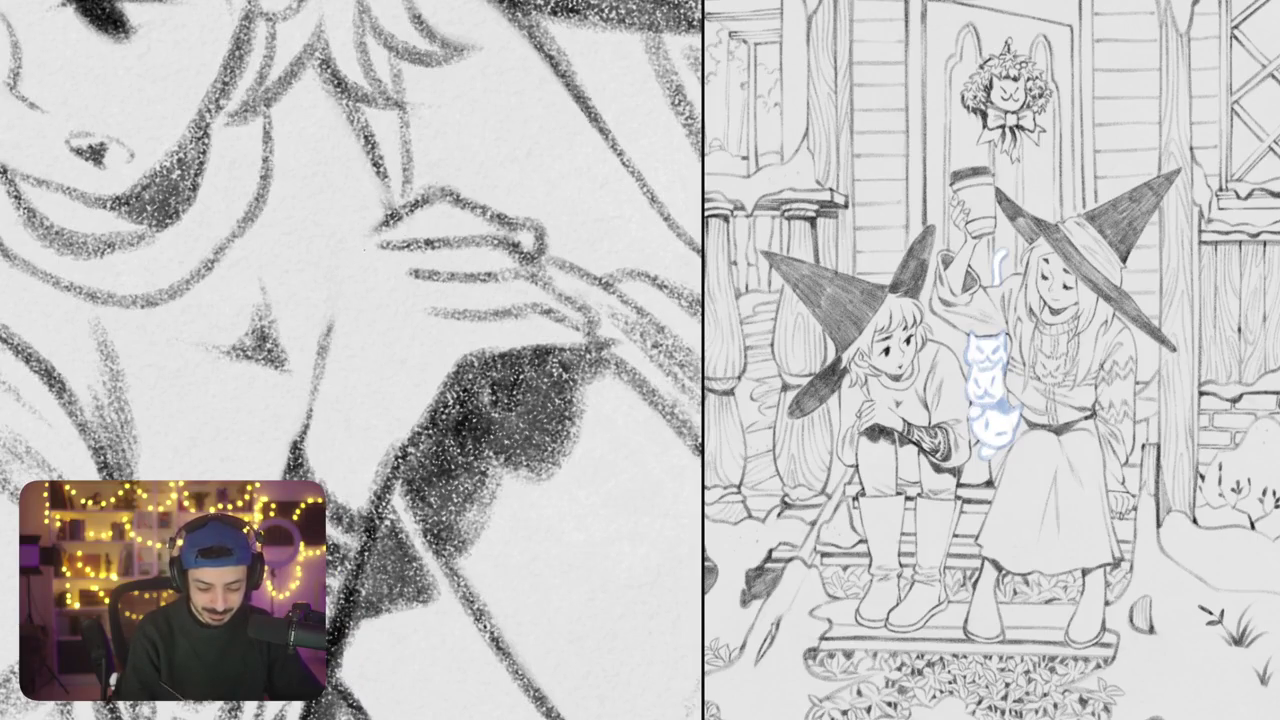
Draw a curving line down from the hand with two shading strokes below it
mouse_move(390, 202)
left_mouse_down()
mouse_move(338, 268)
mouse_move(316, 354)
left_mouse_up()
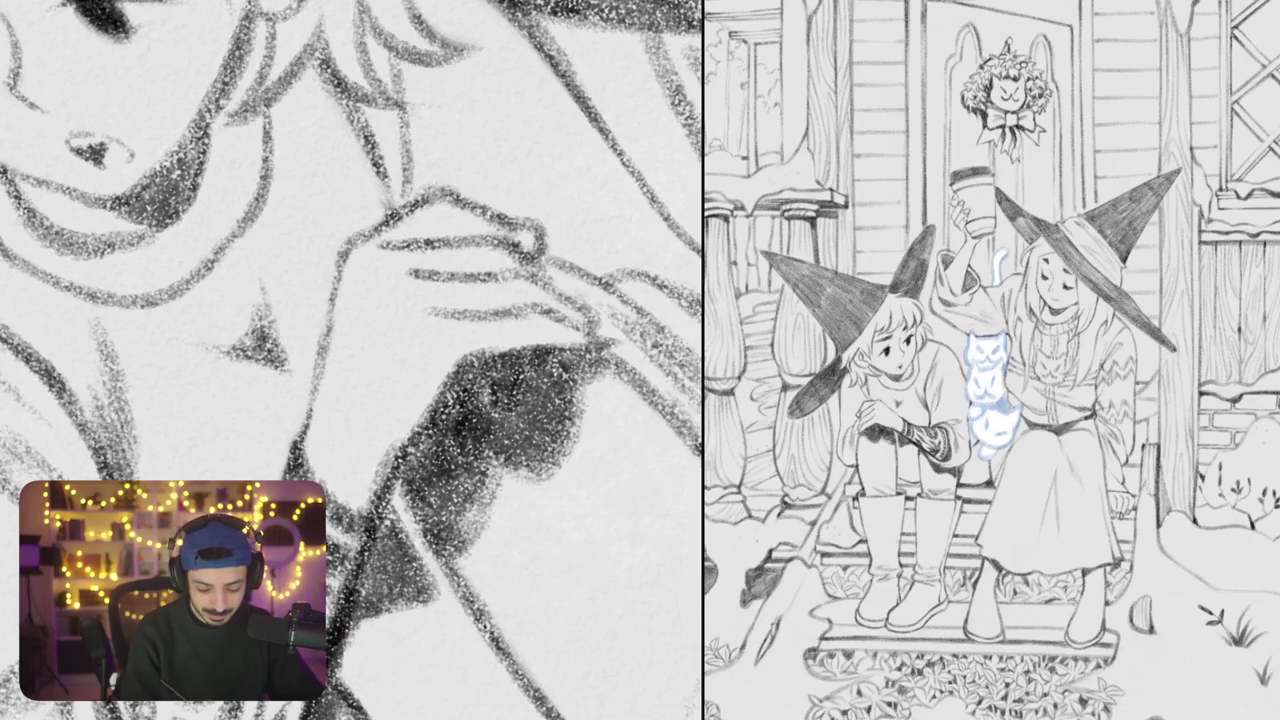
left_click_drag(380, 248, 354, 300)
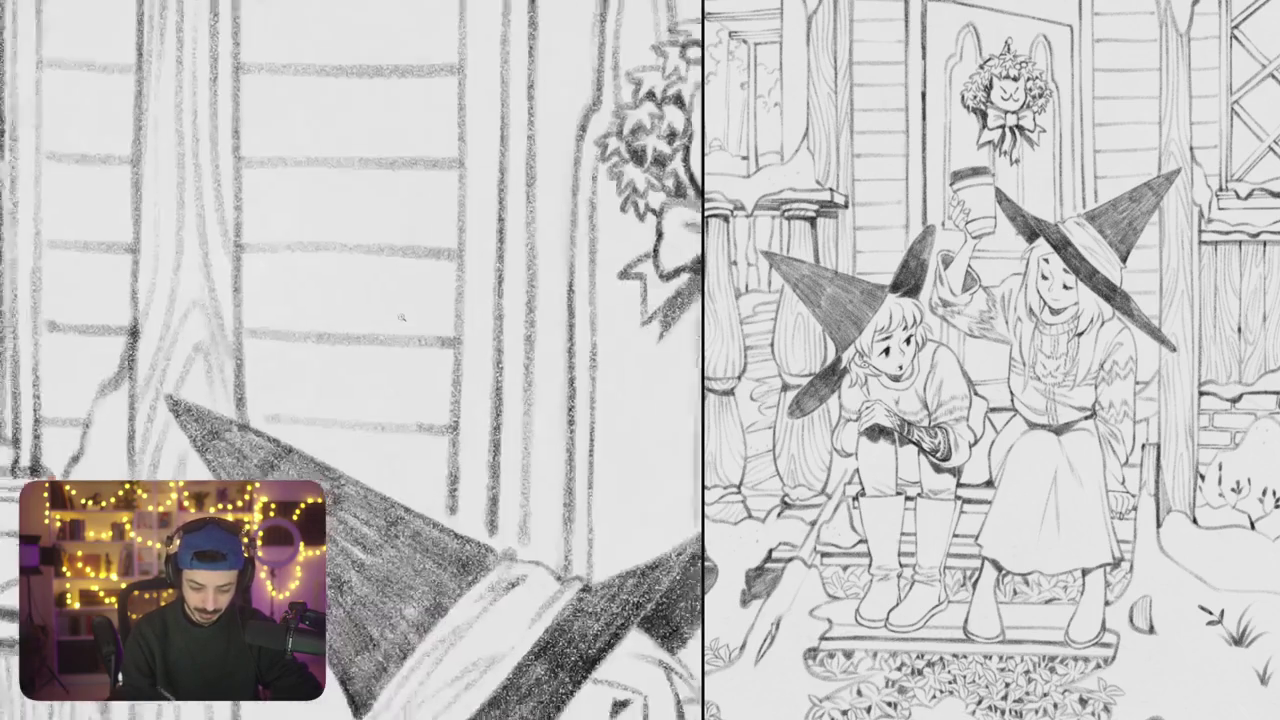
Erase the stray line and sketch inner, middle and darkened centre circles on the round detail
left_click_drag(401, 317, 351, 345)
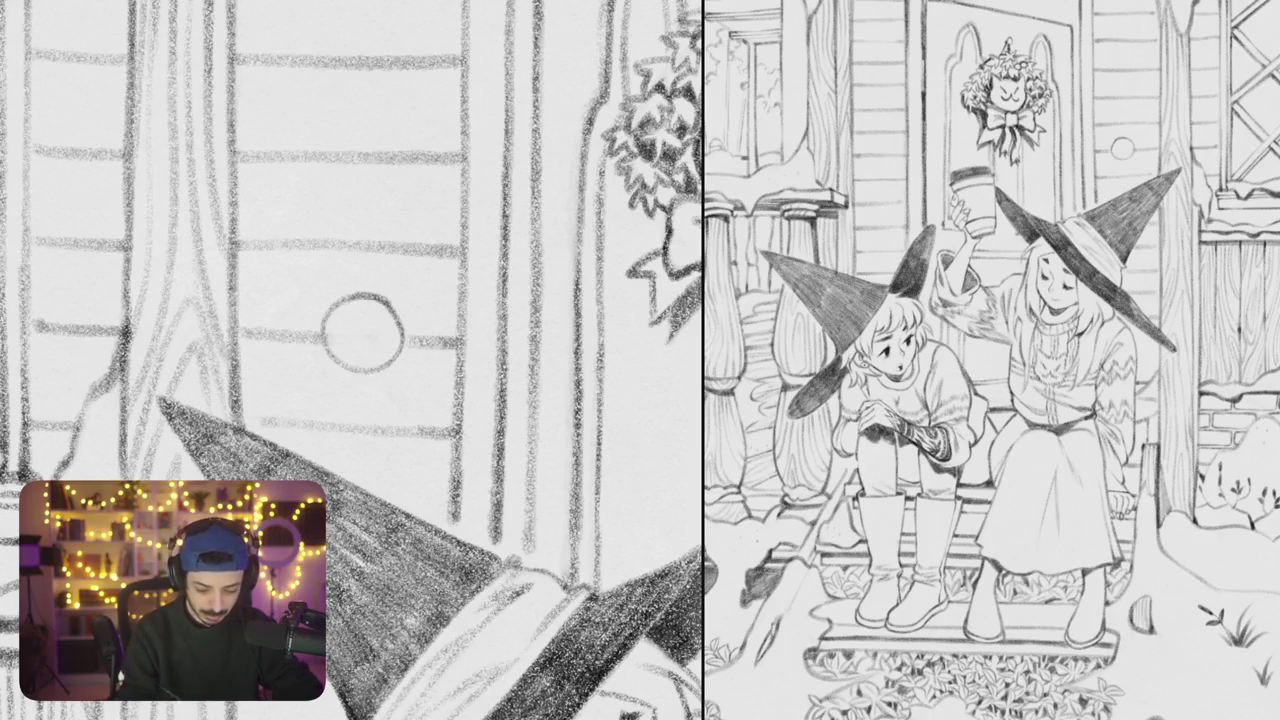
scroll(366, 322, "up", 3)
left_click_drag(381, 313, 372, 368)
key("ctrl+z")
key("ctrl+z")
mouse_move(380, 308)
left_mouse_down()
mouse_move(346, 350)
mouse_move(396, 360)
mouse_move(318, 325)
mouse_move(372, 400)
left_mouse_up()
mouse_move(350, 292)
left_mouse_down()
mouse_move(402, 292)
mouse_move(425, 385)
mouse_move(346, 400)
mouse_move(312, 320)
left_mouse_up()
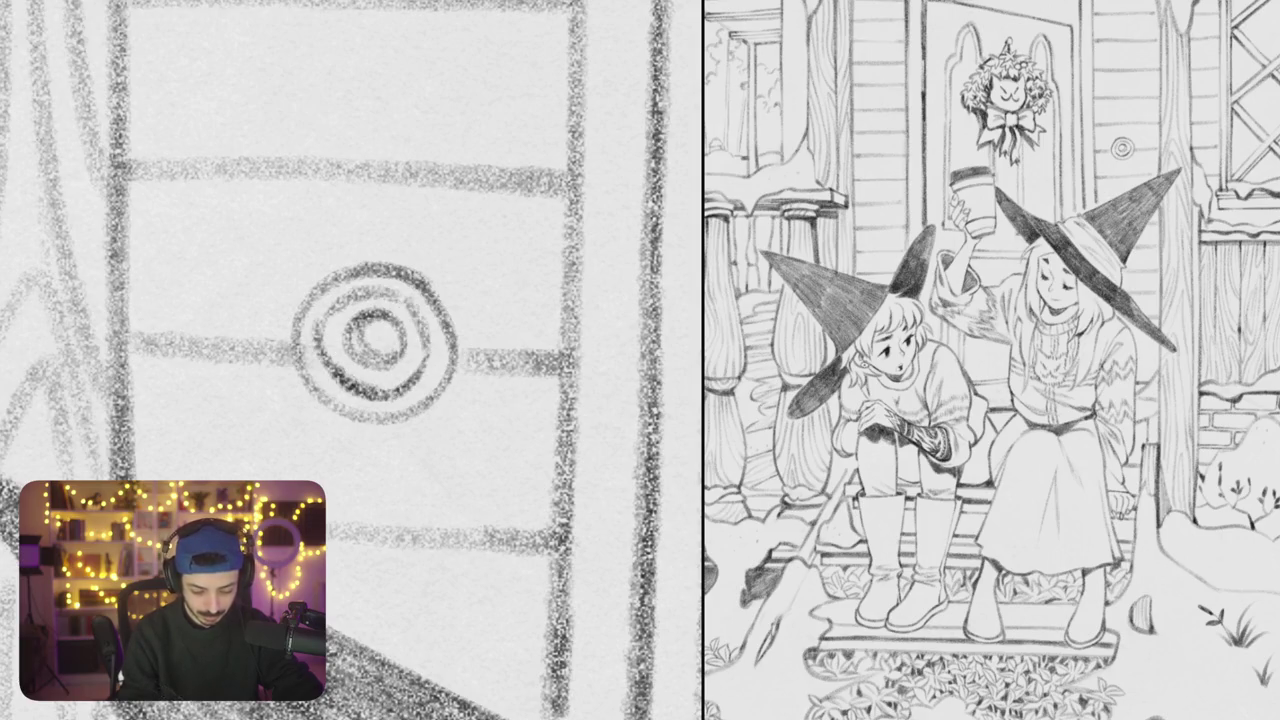
mouse_move(388, 336)
left_mouse_down()
mouse_move(346, 370)
mouse_move(394, 374)
left_mouse_up()
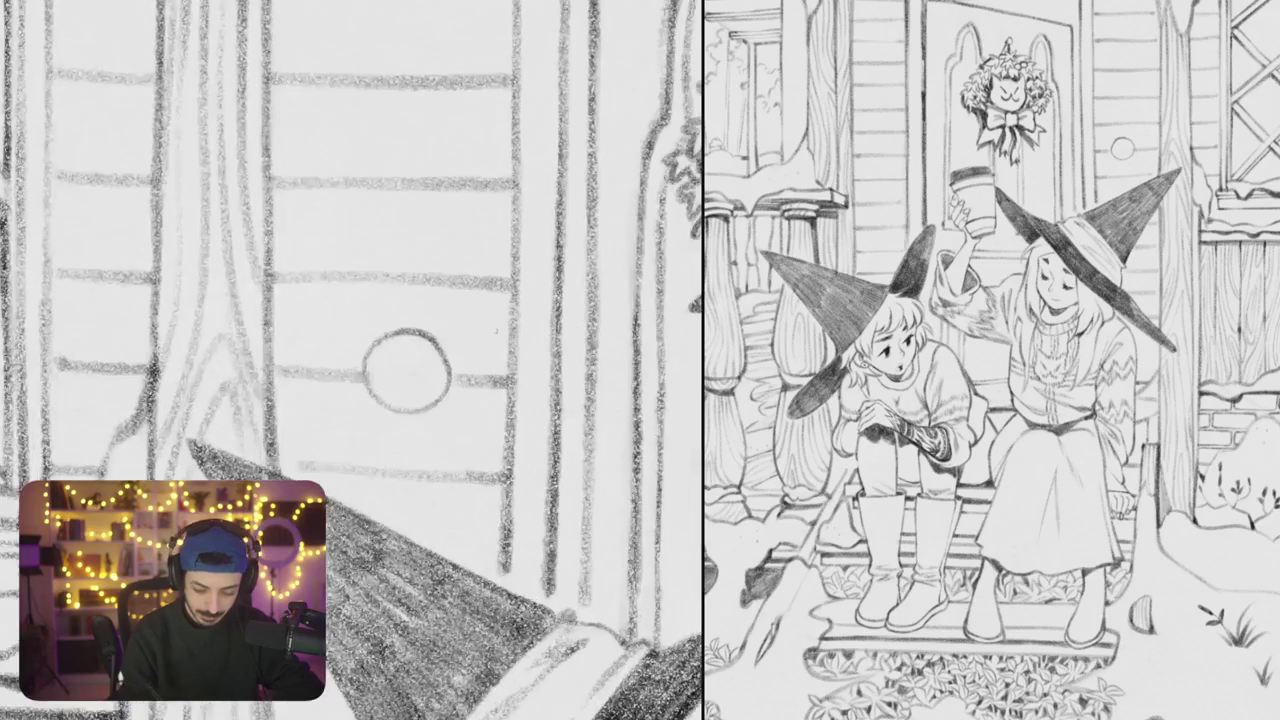
Draw the scalloped plate outline around the circles, removing the flower inside
mouse_move(390, 328)
left_mouse_down()
mouse_move(446, 330)
mouse_move(468, 355)
left_mouse_up()
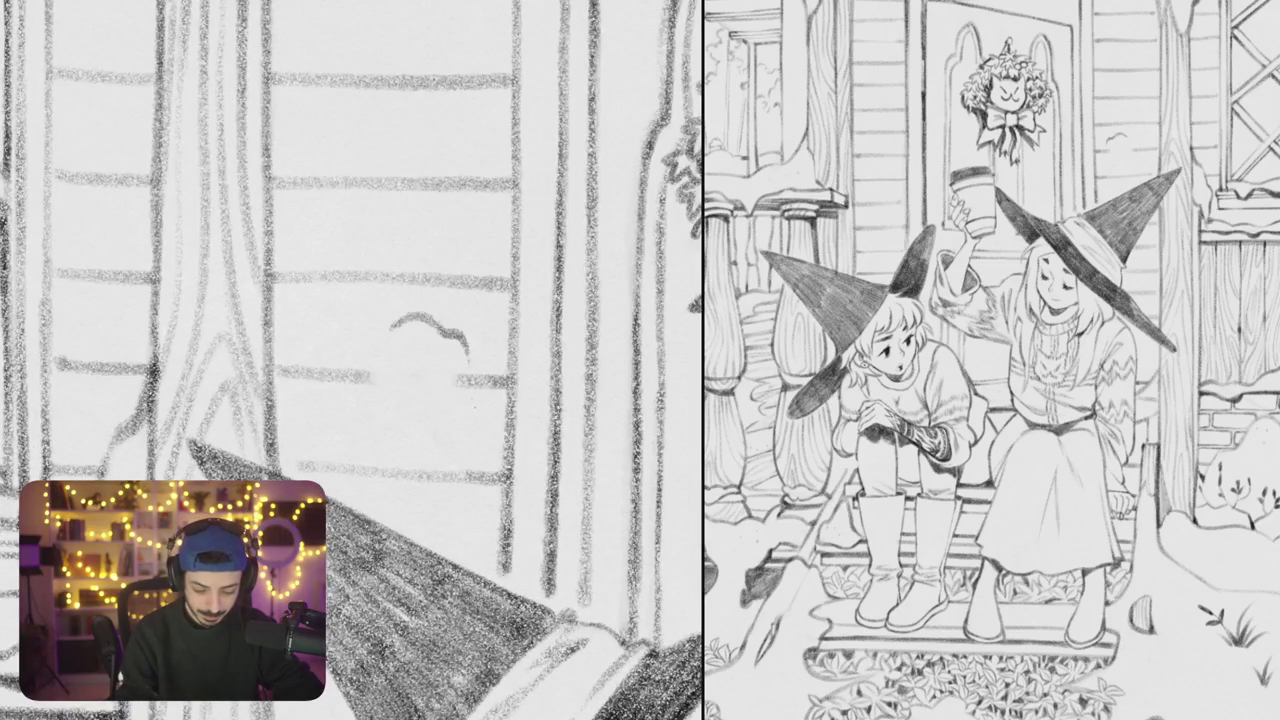
mouse_move(380, 325)
left_mouse_down()
mouse_move(368, 385)
mouse_move(382, 420)
mouse_move(462, 425)
mouse_move(468, 345)
mouse_move(412, 360)
mouse_move(426, 374)
left_mouse_up()
key("ctrl+z")
scroll(352, 360, "down", 5)
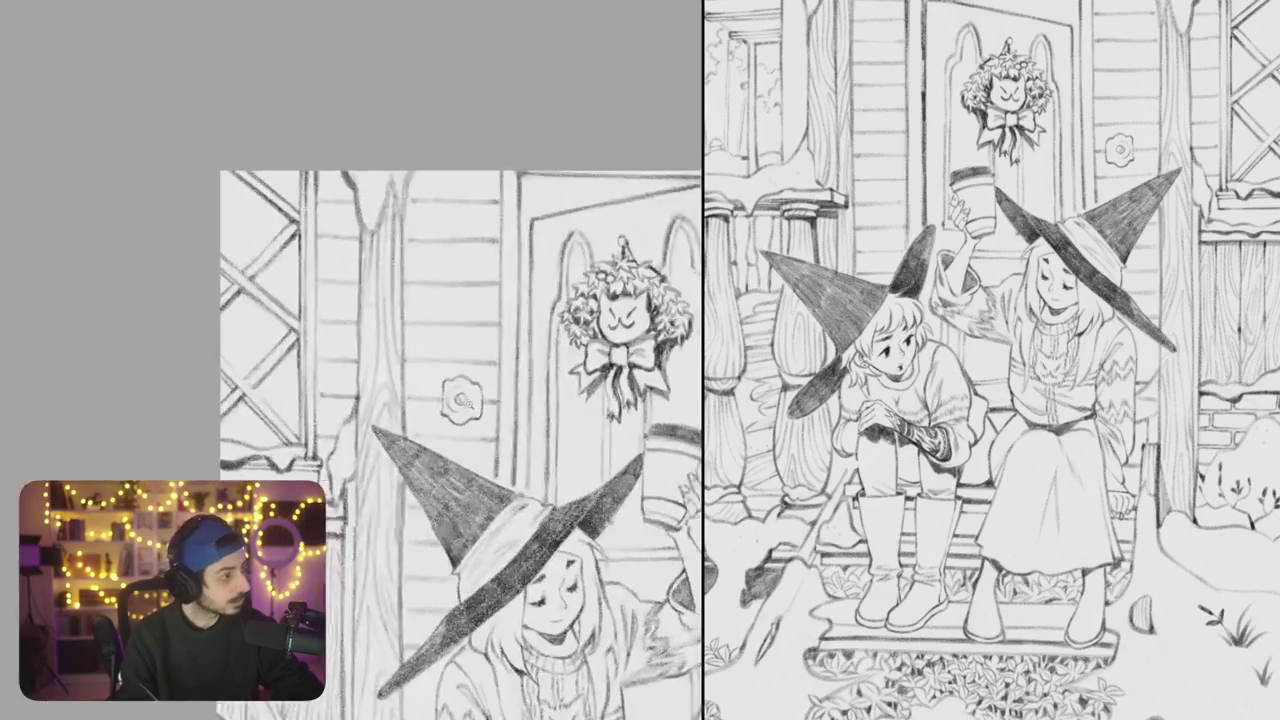
Zoom in on the door plate and remove its old inner outline strokes
scroll(437, 373, "up", 5)
scroll(437, 373, "up", 2)
mouse_move(390, 310)
left_mouse_down()
mouse_move(406, 448)
mouse_move(460, 466)
mouse_move(470, 408)
mouse_move(508, 425)
mouse_move(506, 328)
mouse_move(412, 310)
mouse_move(436, 292)
mouse_move(478, 338)
mouse_move(508, 326)
left_mouse_up()
scroll(350, 360, "down", 5)
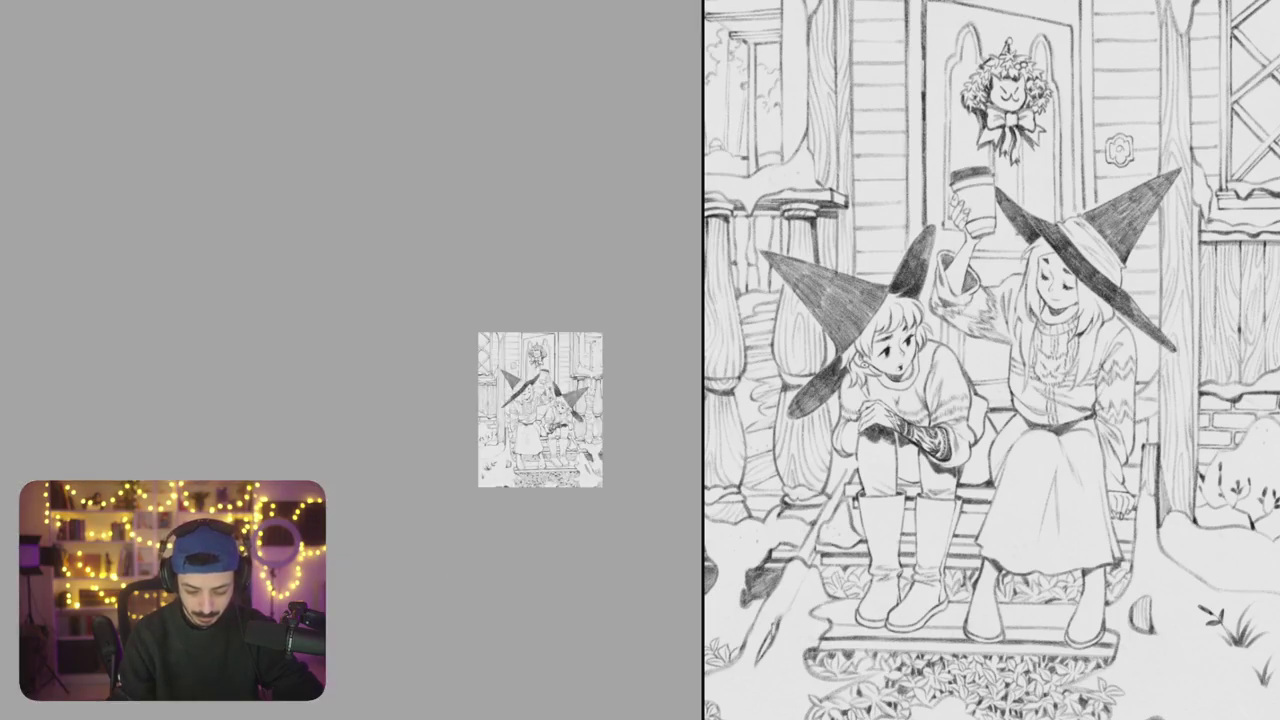
scroll(492, 366, "up", 5)
key("ctrl+z")
key("ctrl+z")
key("ctrl+z")
key("ctrl+z")
key("ctrl+z")
key("ctrl+z")
key("ctrl+z")
key("ctrl+z")
key("ctrl+z")
key("ctrl+z")
key("ctrl+z")
Draw the arched plate outline, dark-centred knob and inner outline, darkening the outer left edge
mouse_move(326, 372)
left_mouse_down()
mouse_move(326, 318)
mouse_move(412, 284)
mouse_move(473, 345)
mouse_move(470, 440)
left_mouse_up()
mouse_move(326, 400)
left_mouse_down()
mouse_move(330, 442)
mouse_move(344, 446)
mouse_move(466, 436)
left_mouse_up()
mouse_move(402, 358)
left_mouse_down()
mouse_move(380, 398)
mouse_move(428, 398)
mouse_move(408, 408)
left_mouse_up()
mouse_move(352, 334)
left_mouse_down()
mouse_move(348, 368)
mouse_move(375, 430)
mouse_move(420, 440)
mouse_move(452, 350)
left_mouse_up()
left_click_drag(410, 310, 358, 336)
mouse_move(330, 388)
left_mouse_down()
mouse_move(322, 450)
mouse_move(362, 458)
mouse_move(478, 420)
mouse_move(490, 384)
mouse_move(470, 326)
left_mouse_up()
scroll(352, 360, "down", 3)
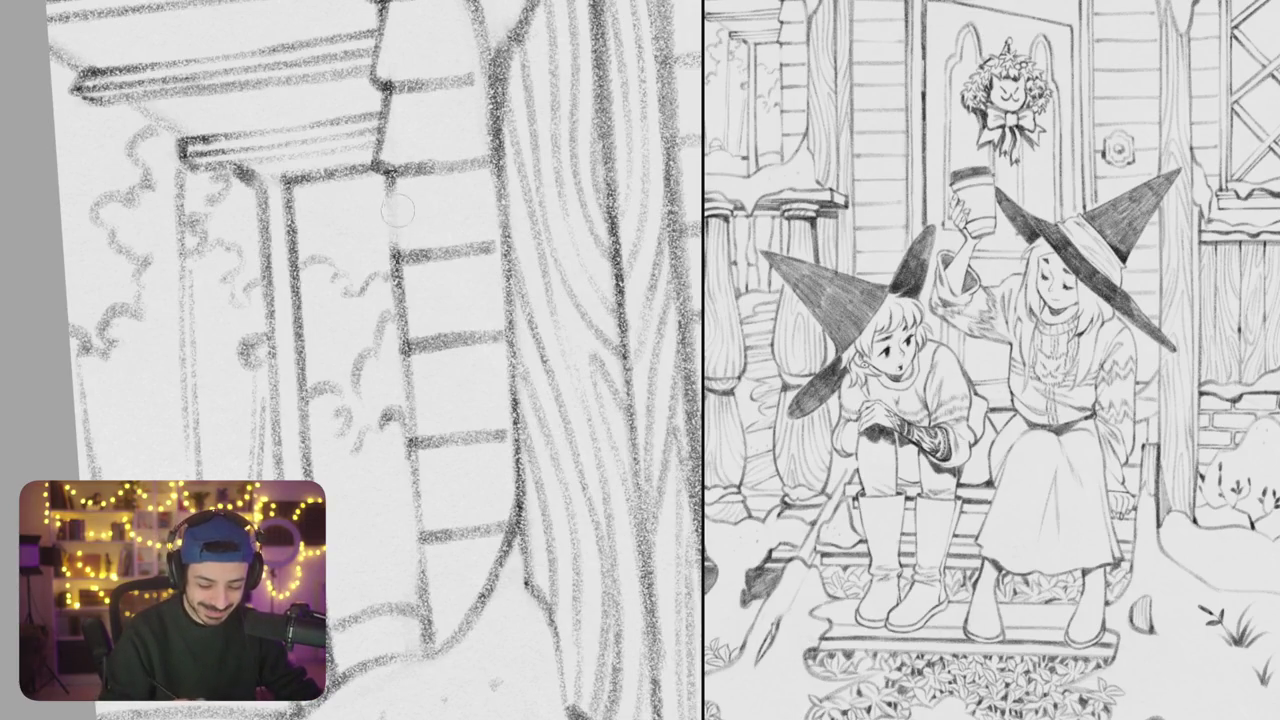
Go over the ladder frame's left rail with heavier pencil strokes, redoing misplaced ones
left_click_drag(386, 176, 394, 258)
key("ctrl+z")
left_click_drag(386, 174, 396, 256)
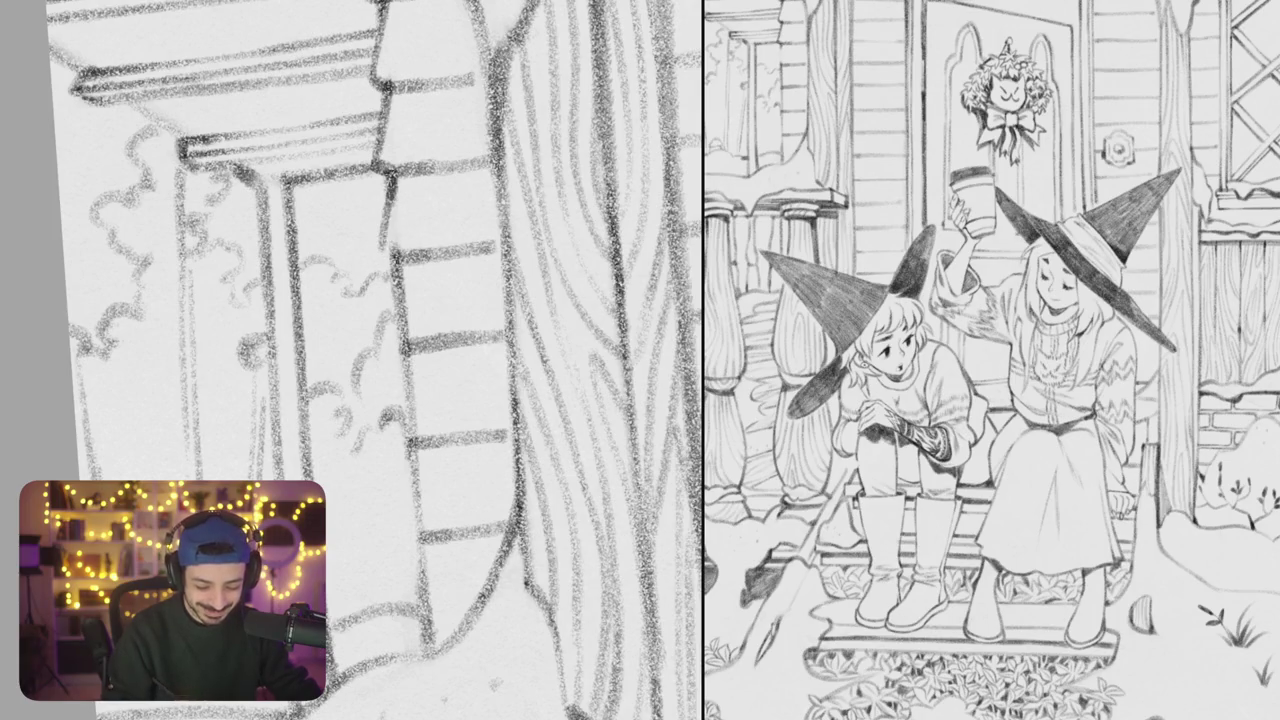
scroll(453, 263, "down", 3)
left_click_drag(402, 170, 412, 232)
key("ctrl+z")
left_click_drag(410, 166, 404, 228)
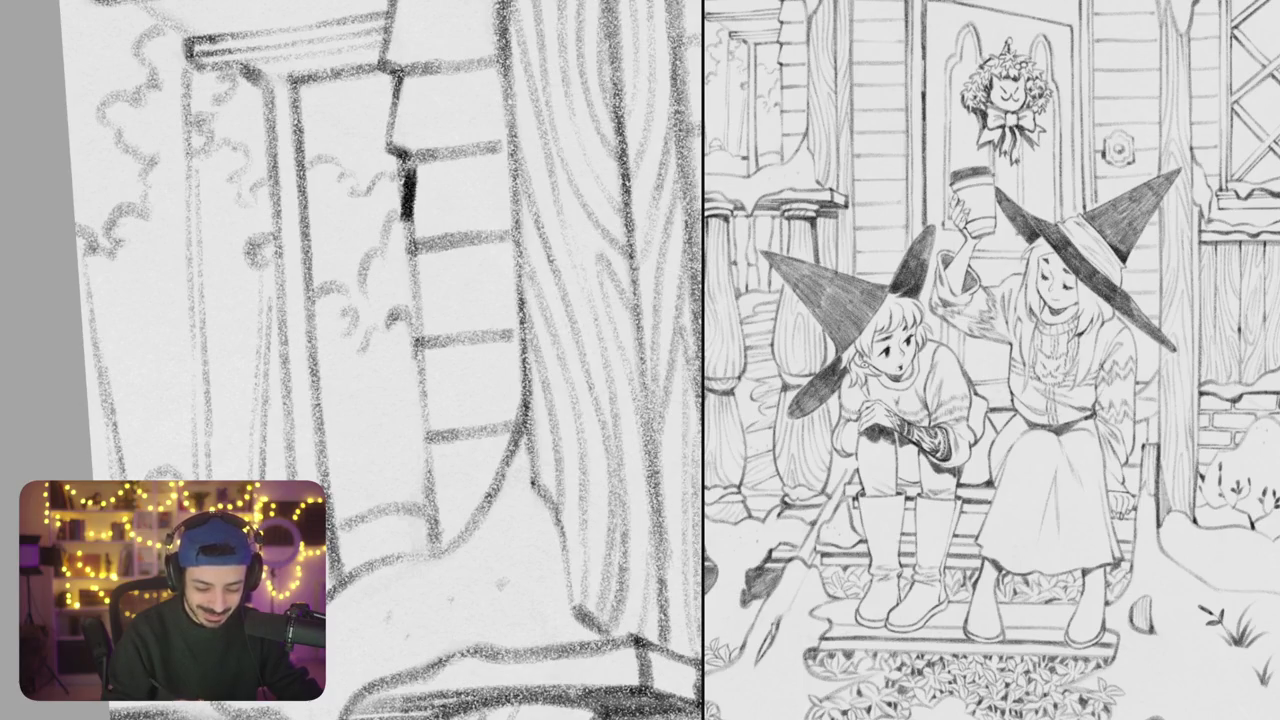
key("ctrl+z")
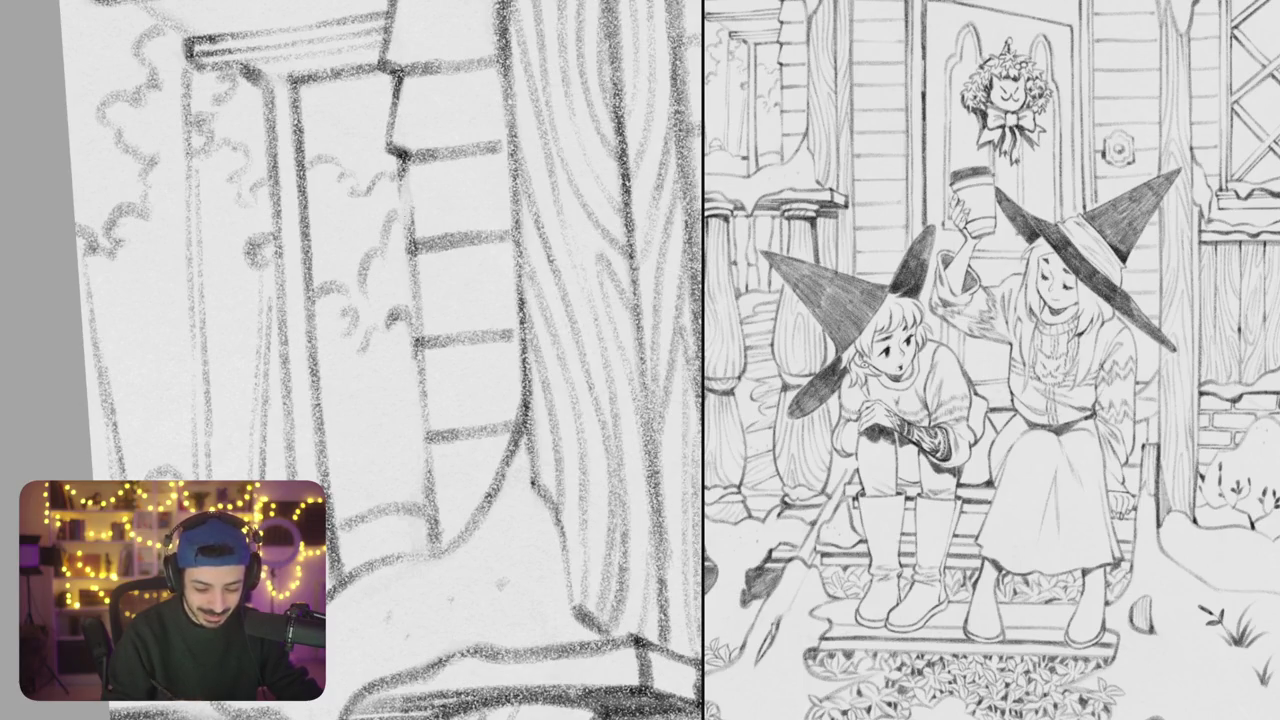
left_click_drag(404, 168, 402, 250)
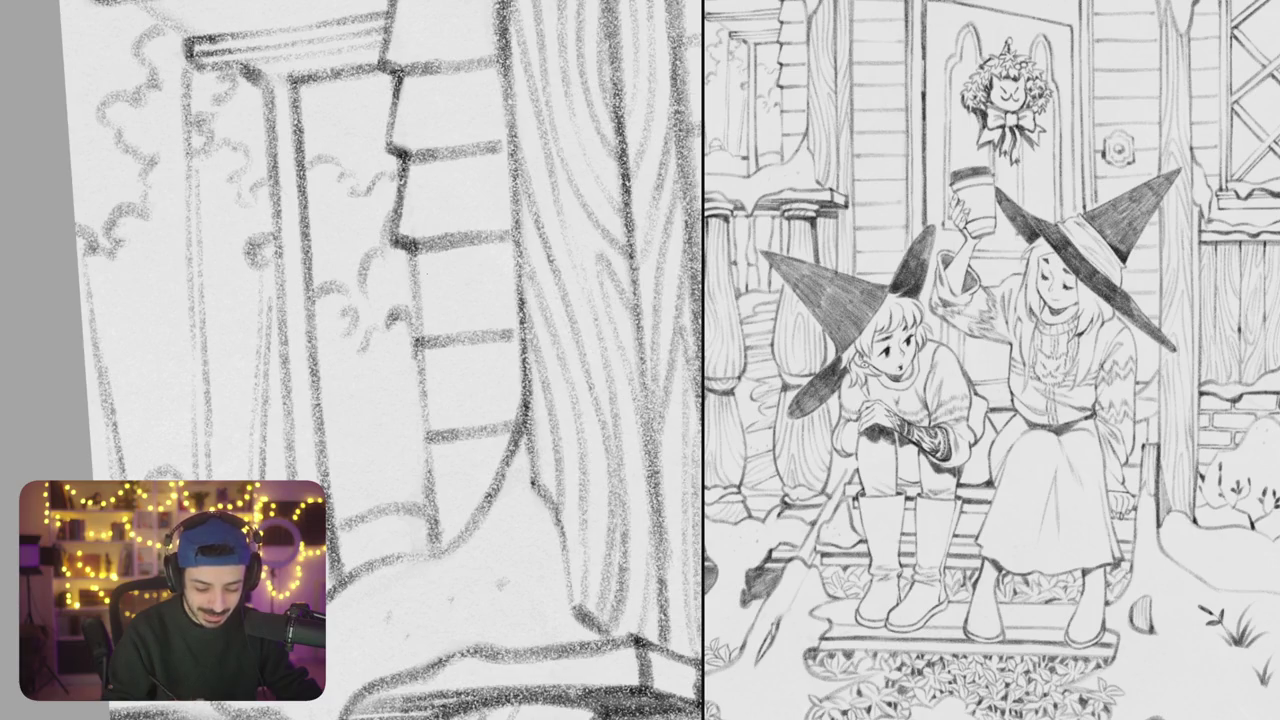
scroll(400, 360, "down", 2)
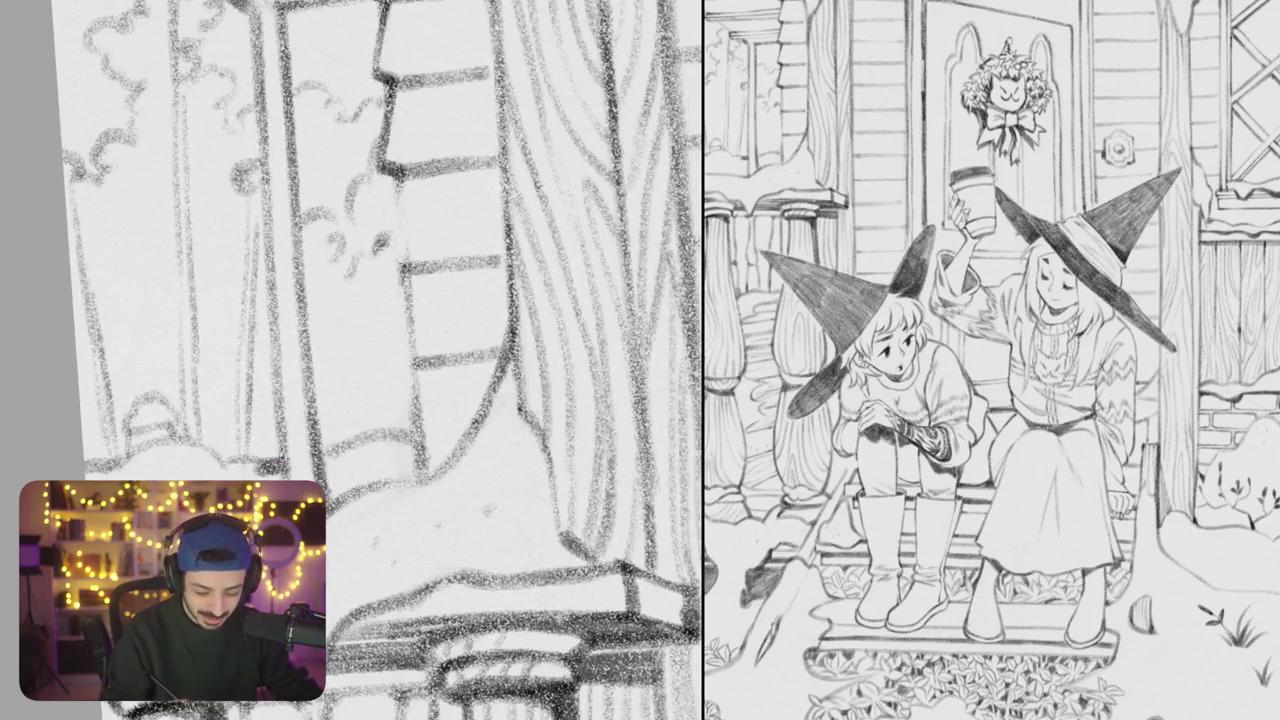
scroll(374, 360, "down", 2)
mouse_move(378, 194)
left_mouse_down()
mouse_move(376, 264)
mouse_move(404, 316)
left_mouse_up()
scroll(367, 360, "down", 2)
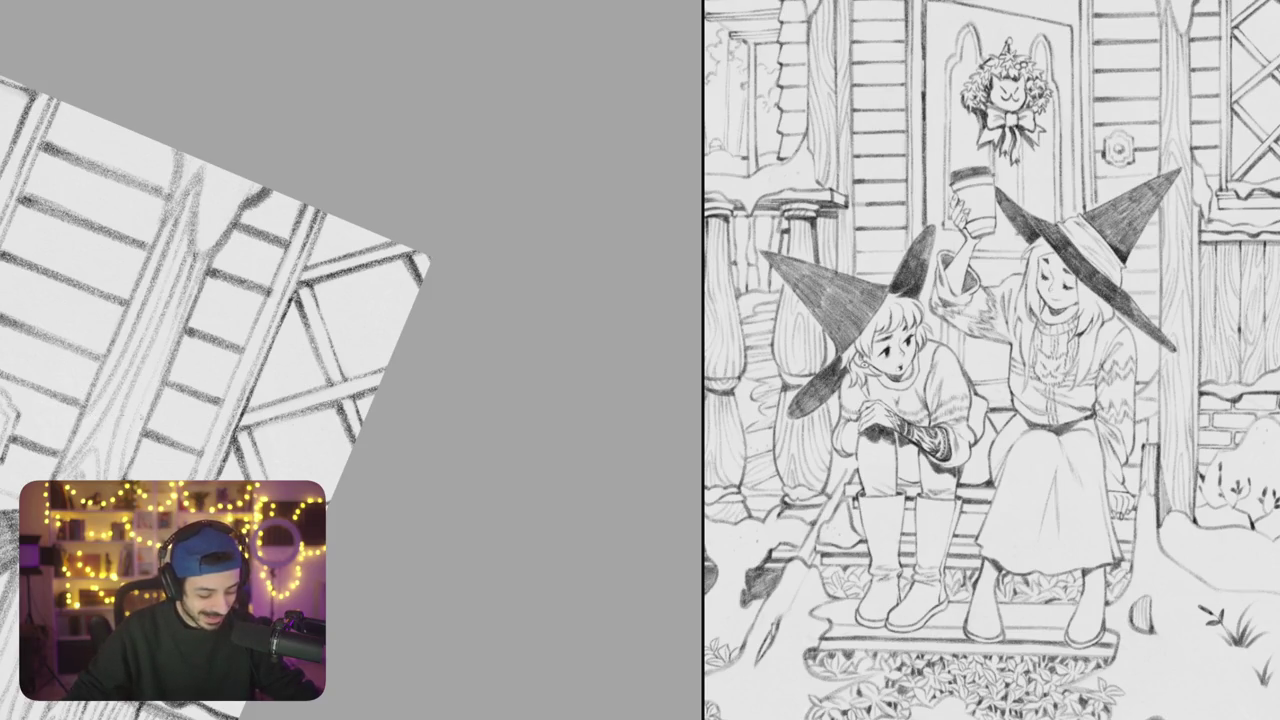
Straighten the canvas rotation, zoom into the lattice, and pan up to the door plate ornament
key("Escape")
mouse_move(455, 399)
left_mouse_down()
mouse_move(529, 260)
mouse_move(583, 242)
mouse_move(530, 265)
left_mouse_up()
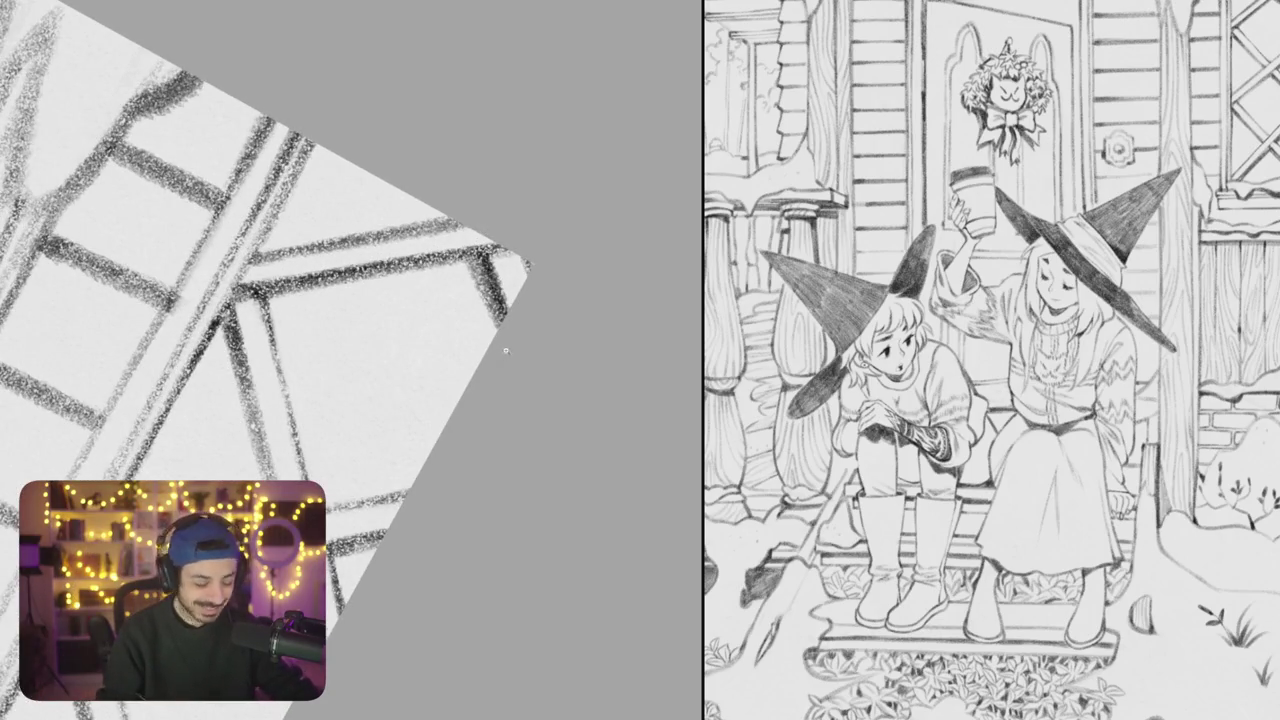
left_click_drag(503, 343, 492, 345)
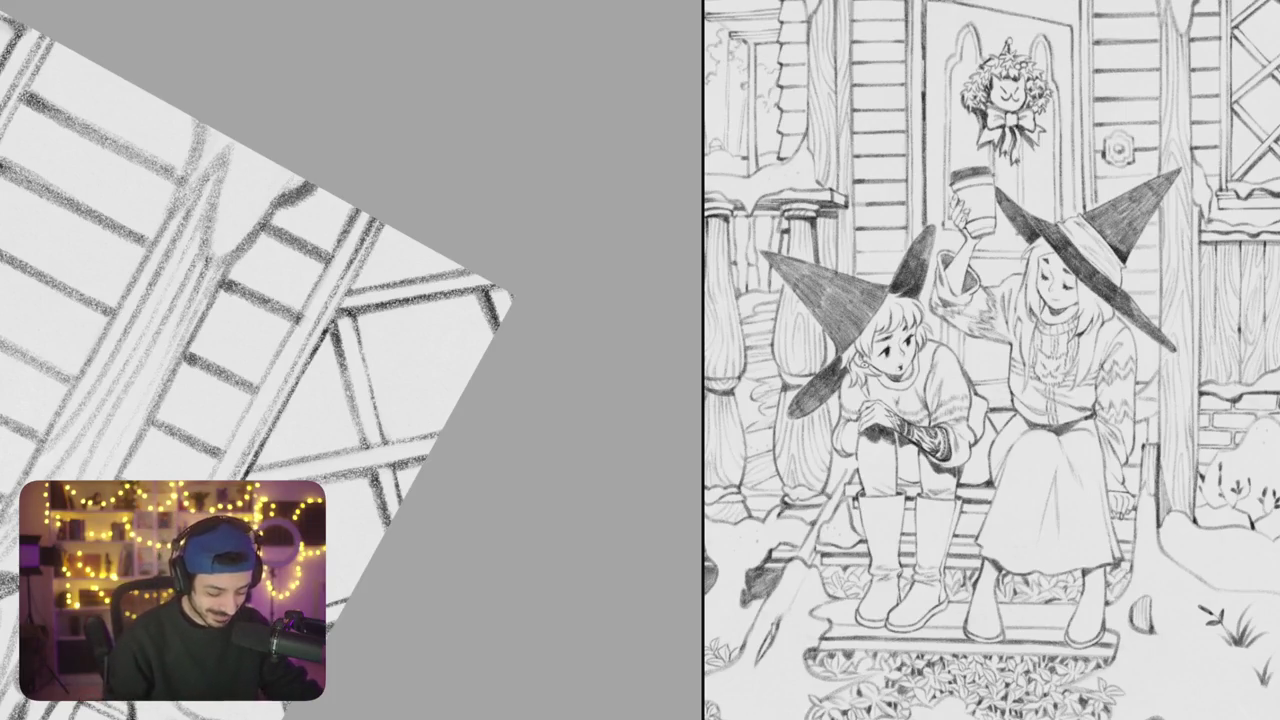
left_click_drag(520, 454, 526, 464)
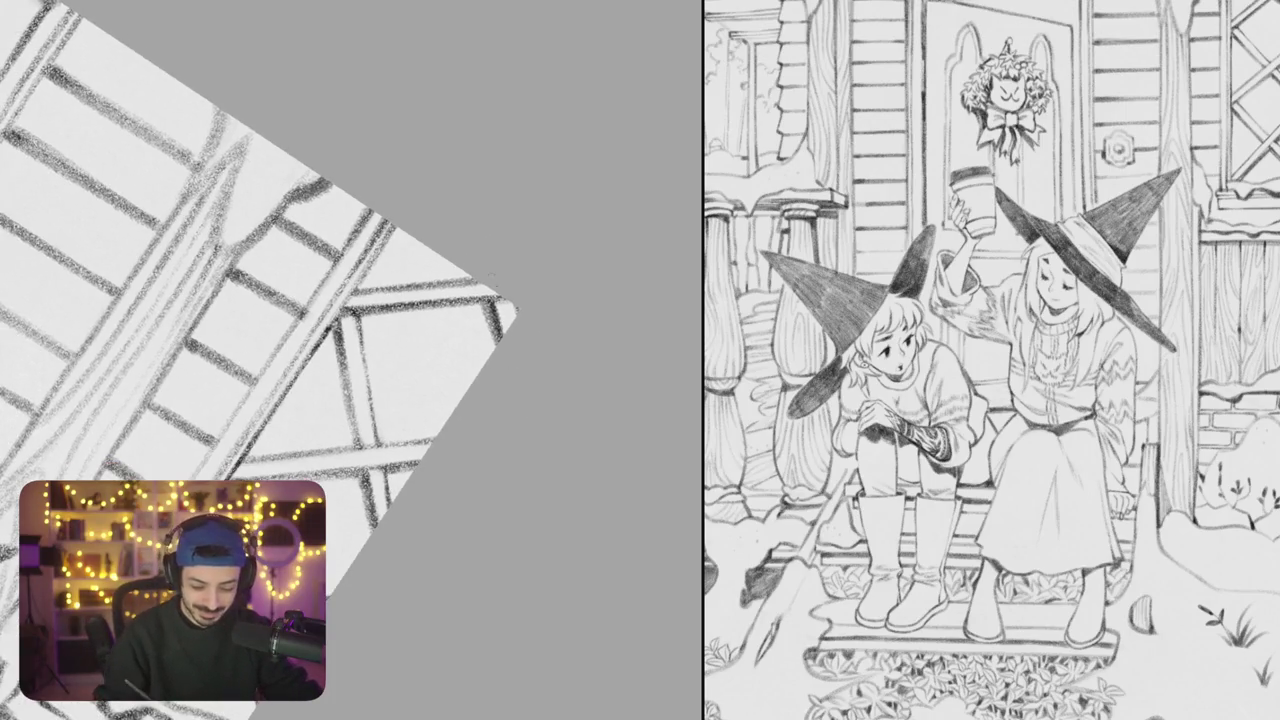
left_click_drag(300, 400, 325, 295)
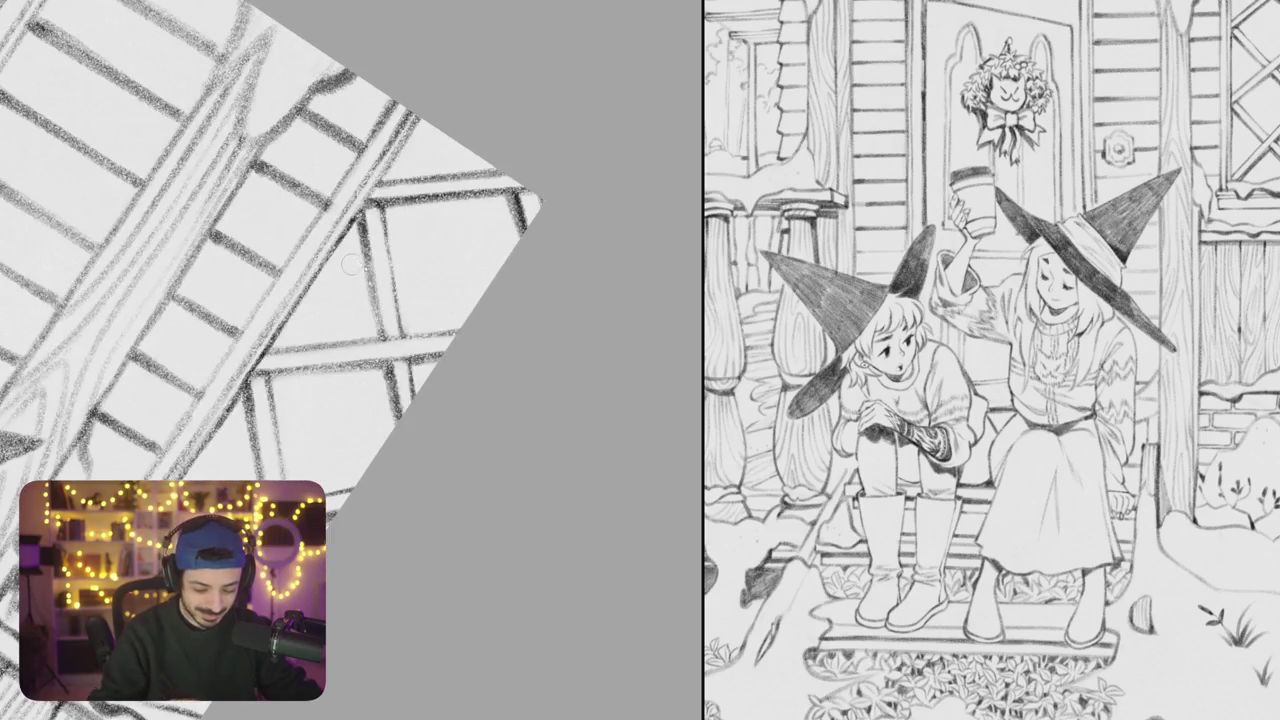
left_click_drag(300, 400, 340, 330)
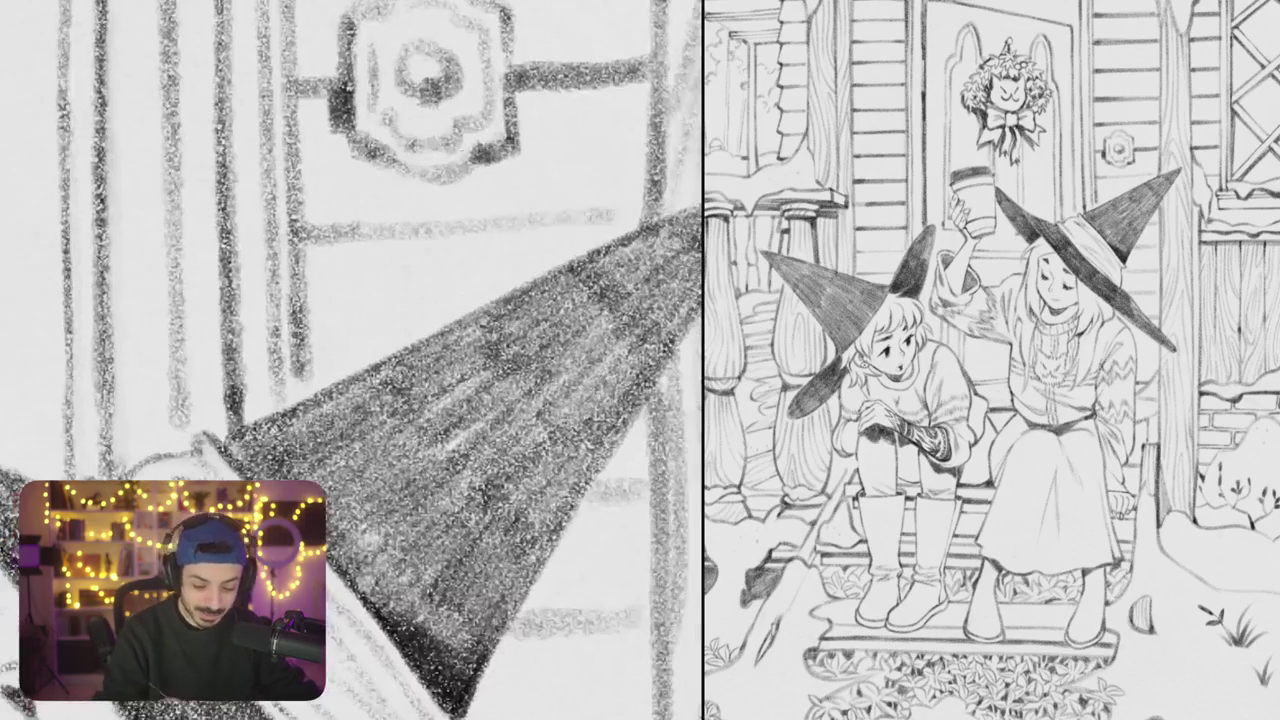
Trace the octagonal door plate's bottom, right and top edges with heavier pencil strokes
mouse_move(381, 177)
left_mouse_down()
mouse_move(470, 178)
mouse_move(455, 182)
mouse_move(478, 162)
left_mouse_up()
left_click_drag(375, 160, 402, 184)
scroll(352, 360, "up", 2)
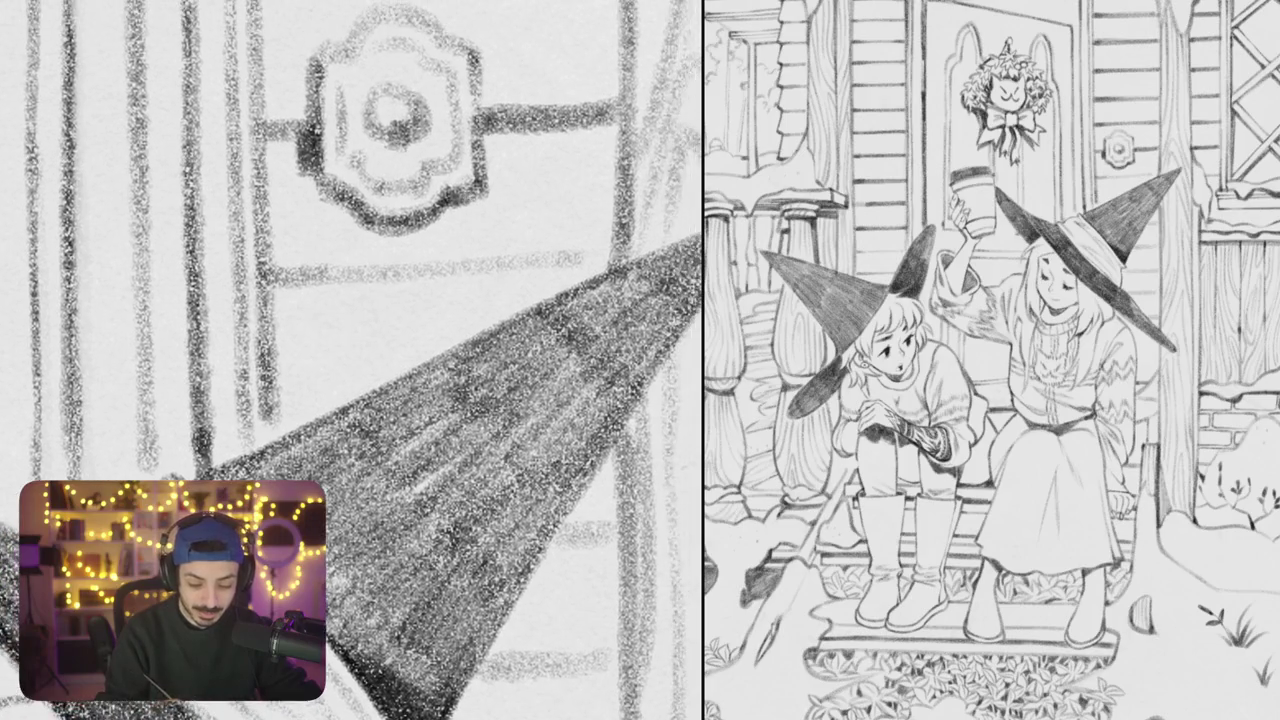
left_click_drag(478, 56, 480, 120)
left_click_drag(480, 108, 482, 188)
scroll(352, 360, "up", 2)
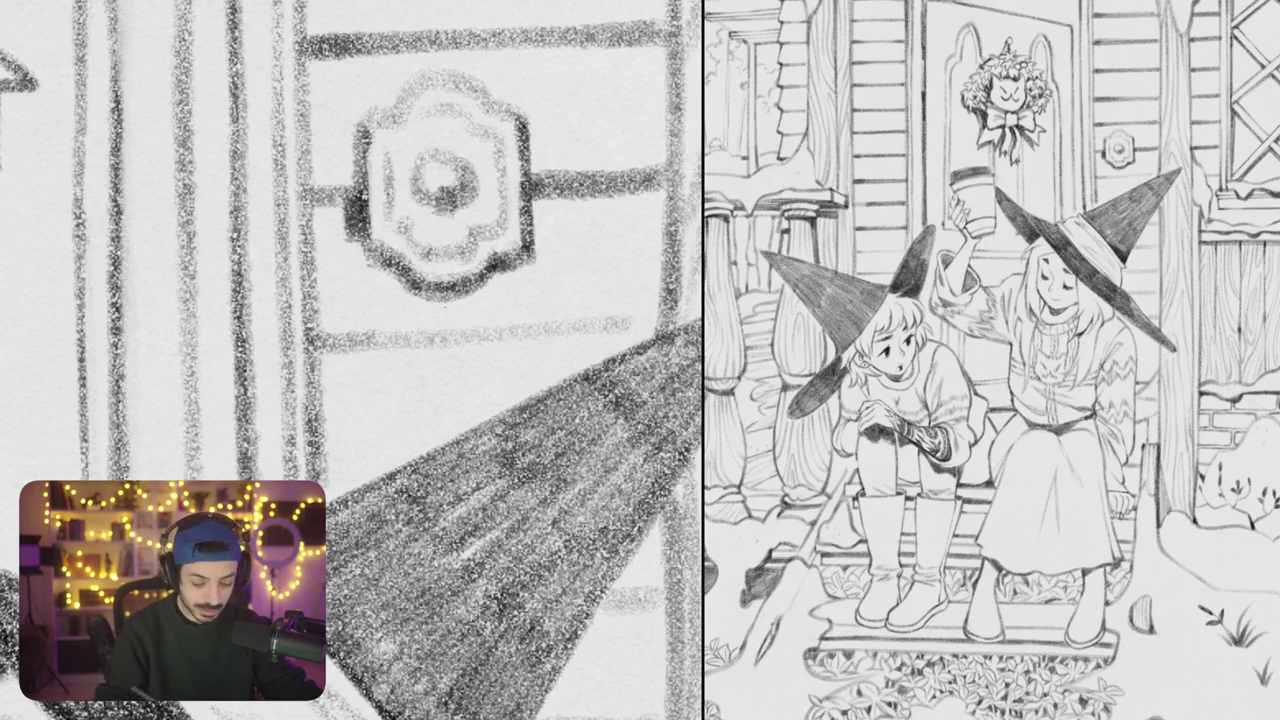
scroll(352, 360, "up", 2)
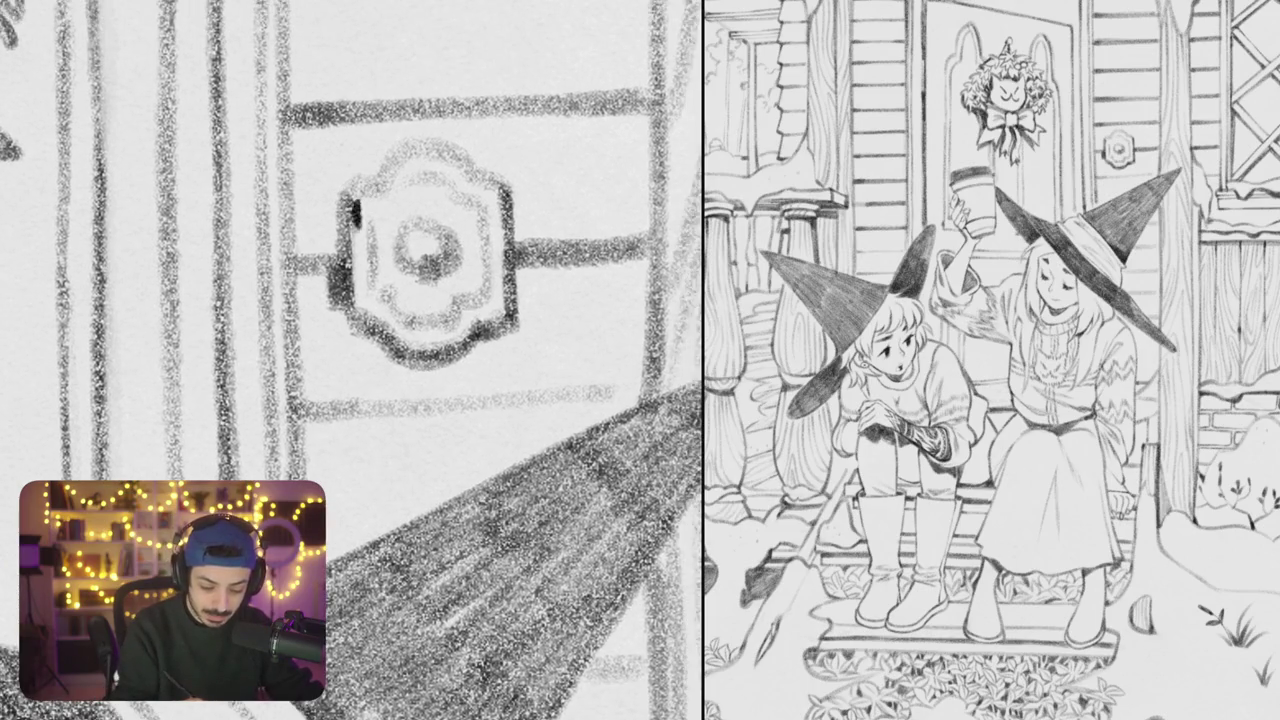
mouse_move(340, 205)
left_mouse_down()
mouse_move(476, 176)
mouse_move(506, 194)
left_mouse_up()
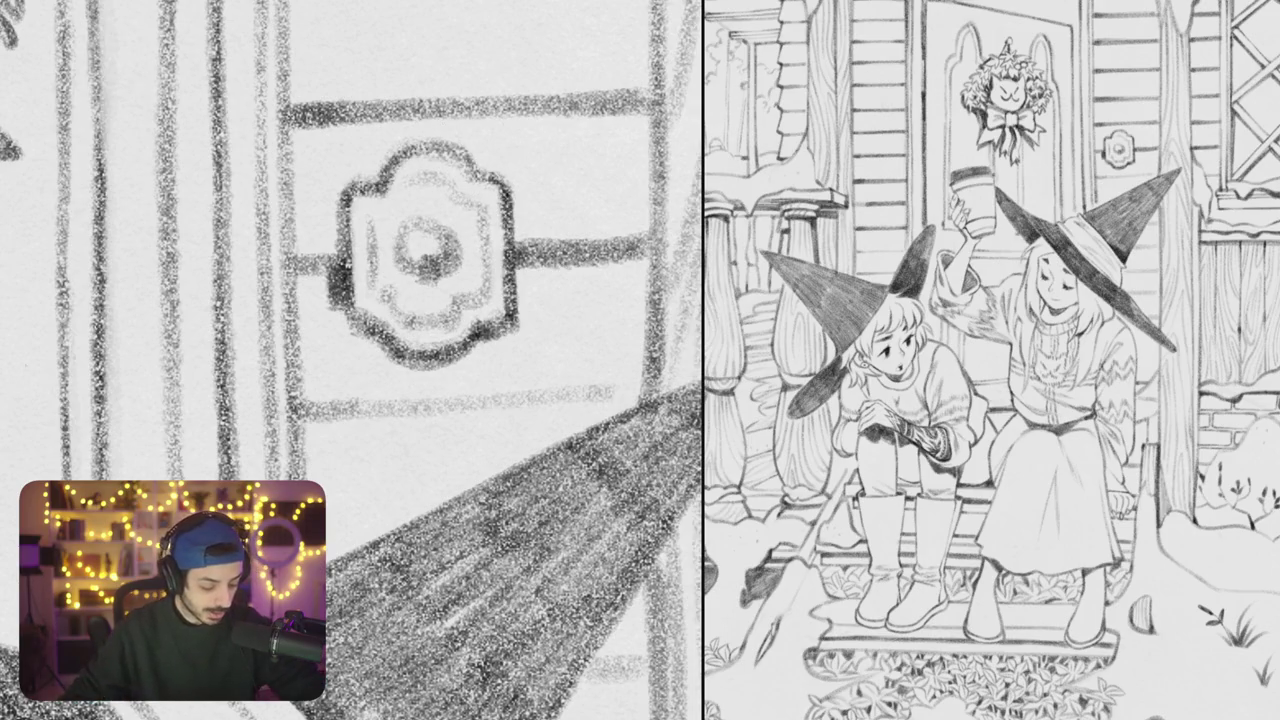
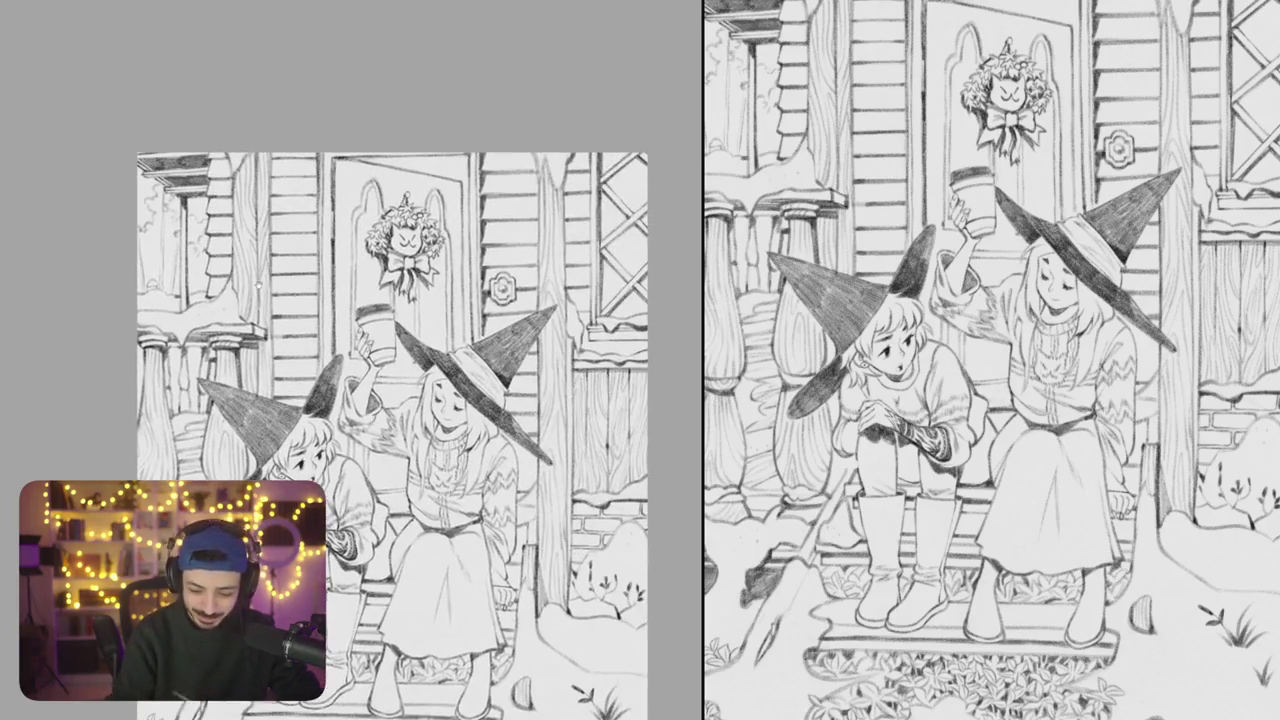
Tilt the canvas and shade the left edge of the smaller witch's boot
scroll(392, 436, "down", 3)
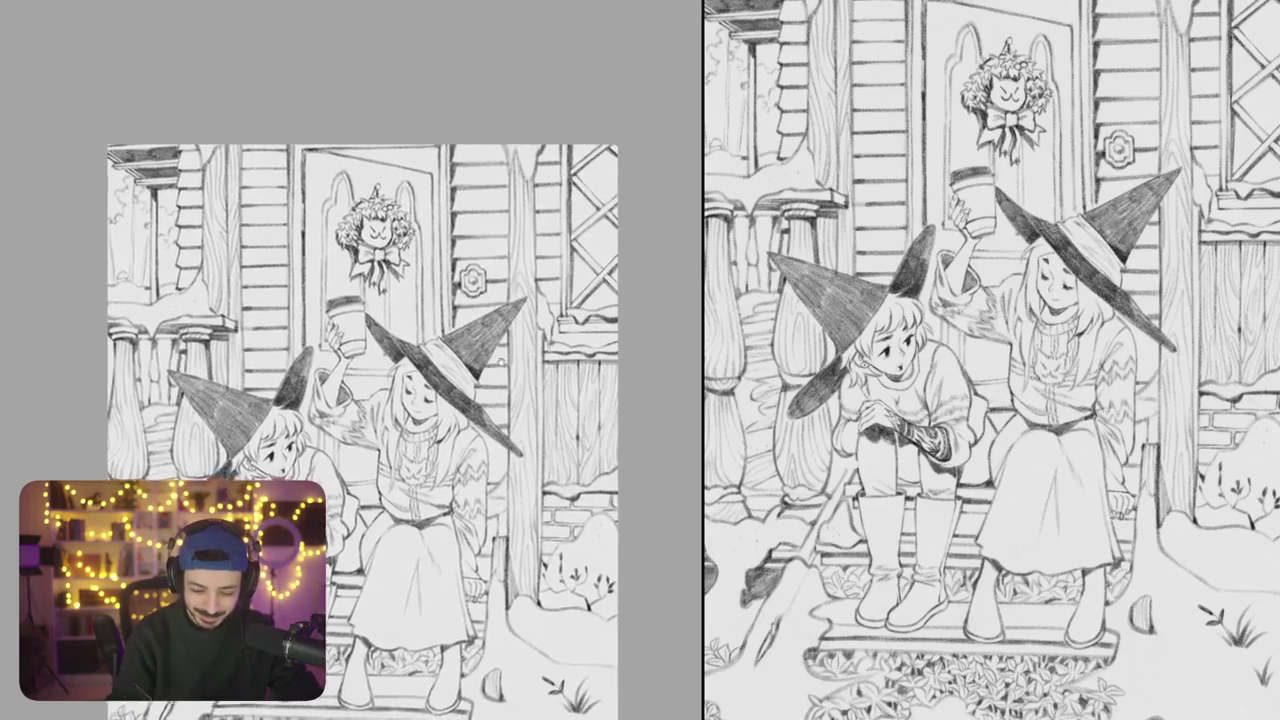
scroll(392, 436, "down", 3)
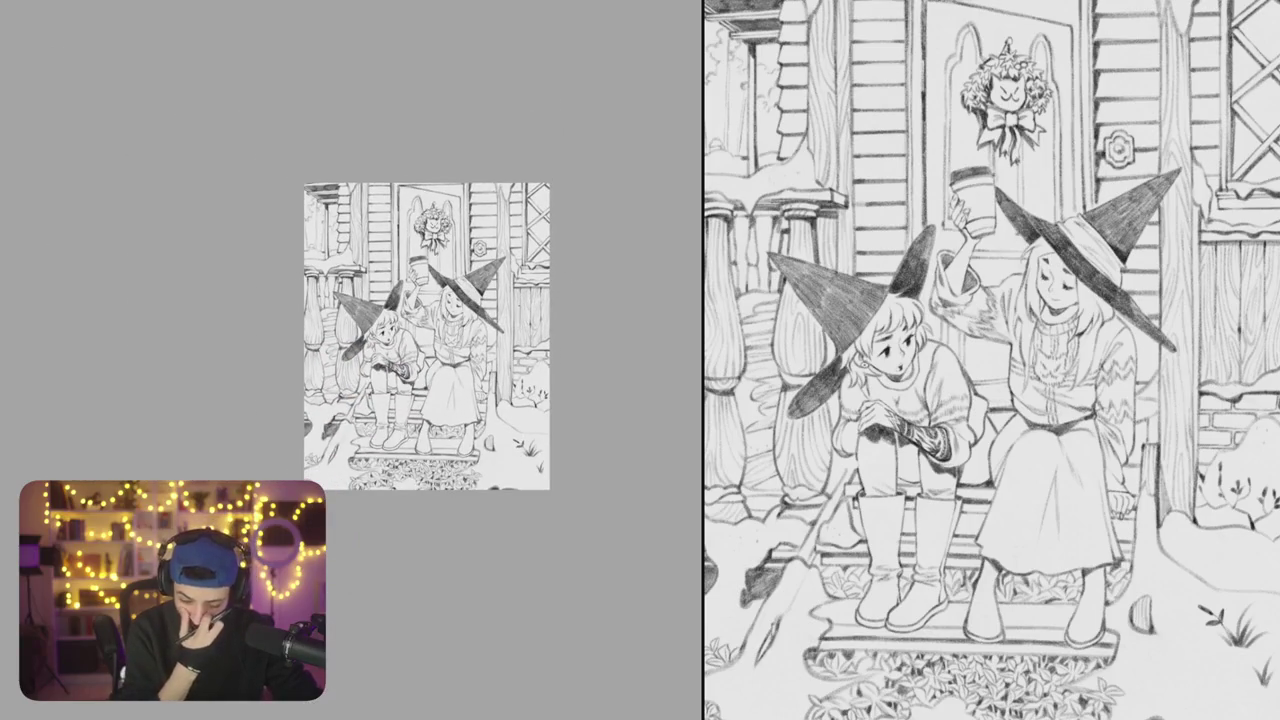
scroll(531, 393, "up", 5)
left_click_drag(533, 391, 480, 335)
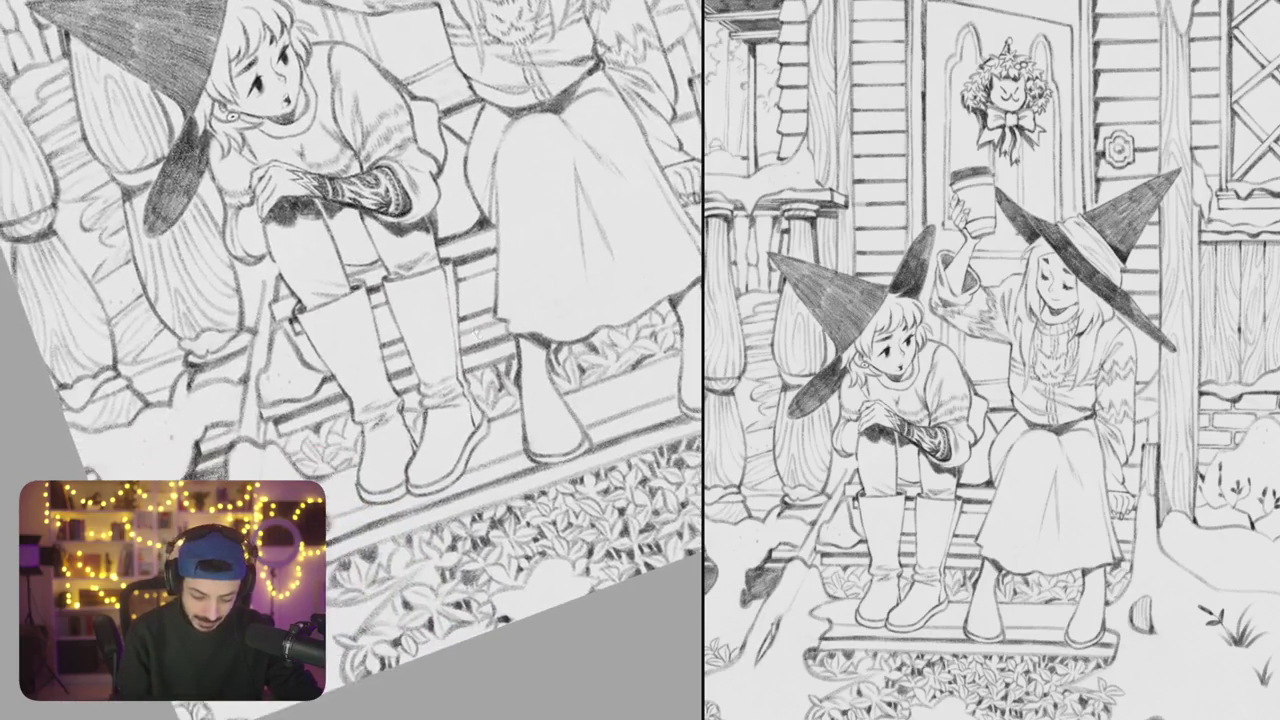
scroll(355, 350, "up", 3)
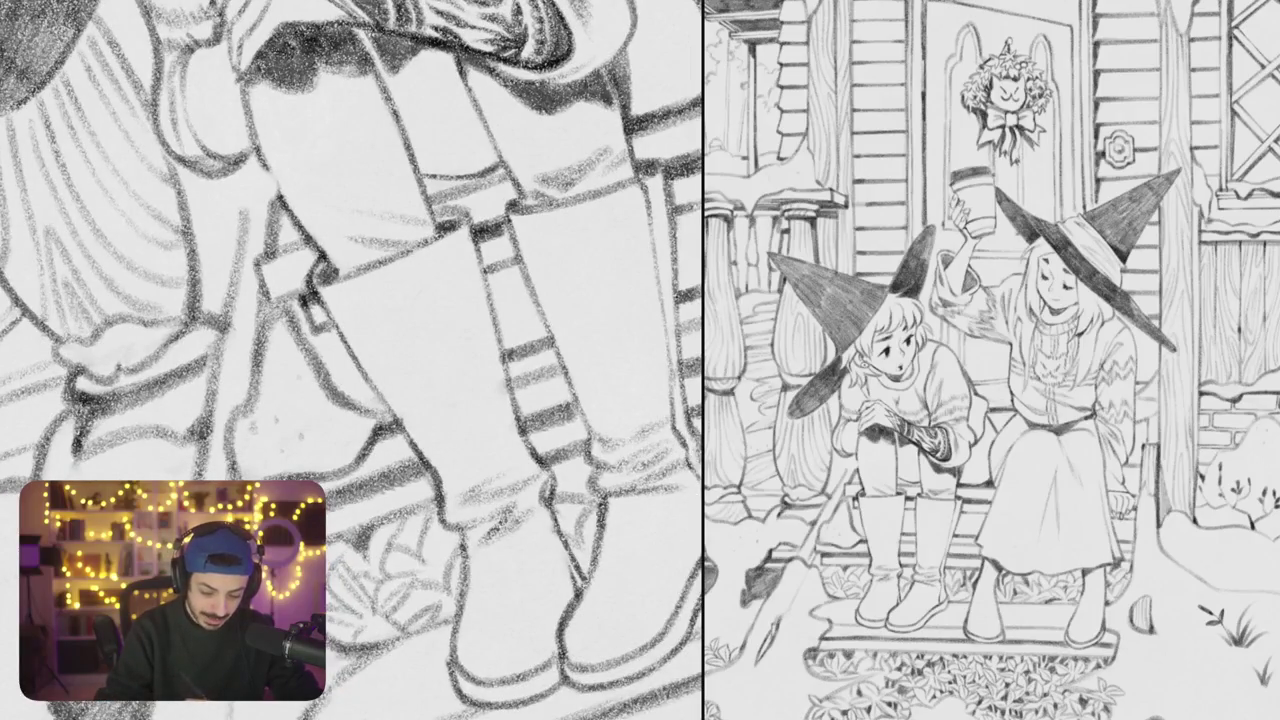
mouse_move(305, 322)
left_mouse_down()
mouse_move(330, 385)
mouse_move(385, 412)
mouse_move(360, 408)
left_mouse_up()
Darken the boot shading and fill the gap between the boots
scroll(350, 360, "down", 5)
scroll(350, 360, "up", 2)
mouse_move(472, 284)
left_mouse_down()
mouse_move(506, 330)
mouse_move(476, 338)
left_mouse_up()
scroll(490, 320, "up", 2)
mouse_move(383, 292)
left_mouse_down()
mouse_move(383, 316)
mouse_move(370, 318)
left_mouse_up()
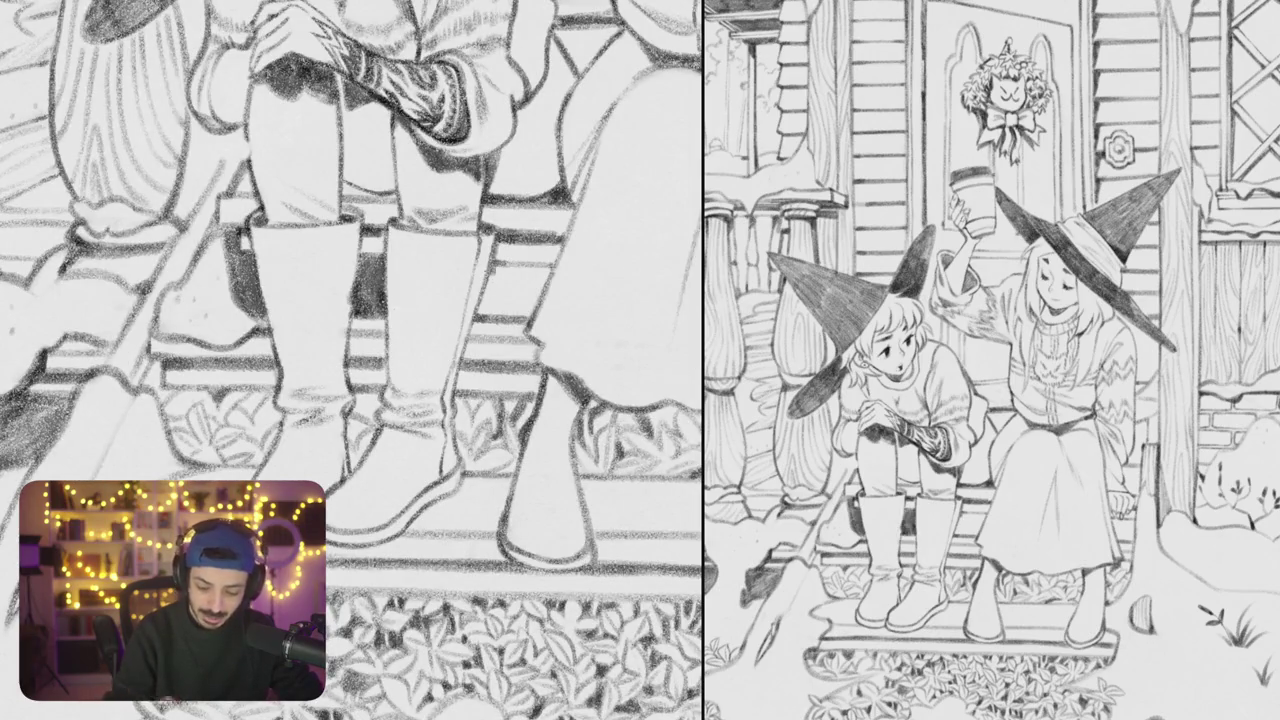
Shade beside the right boot and between it and the skirt, with the canvas upright
scroll(400, 300, "down", 2)
mouse_move(470, 212)
left_mouse_down()
mouse_move(508, 234)
mouse_move(494, 228)
left_mouse_up()
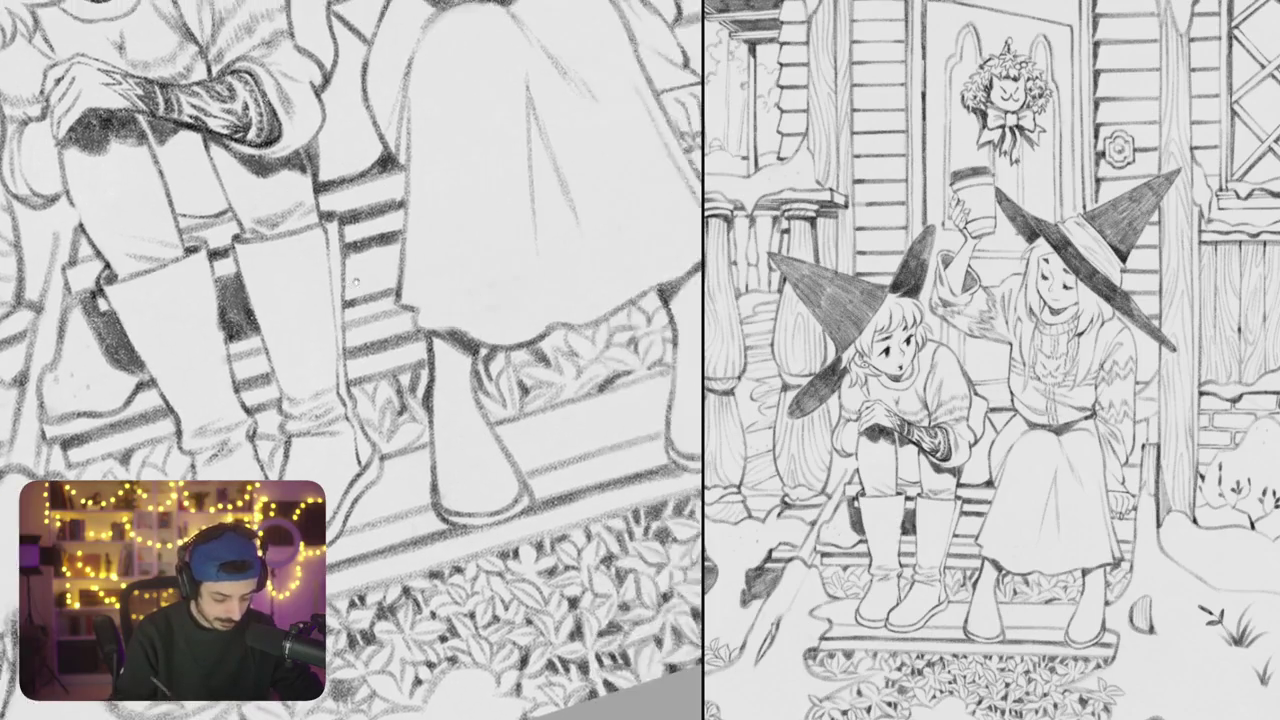
left_click_drag(358, 284, 400, 260)
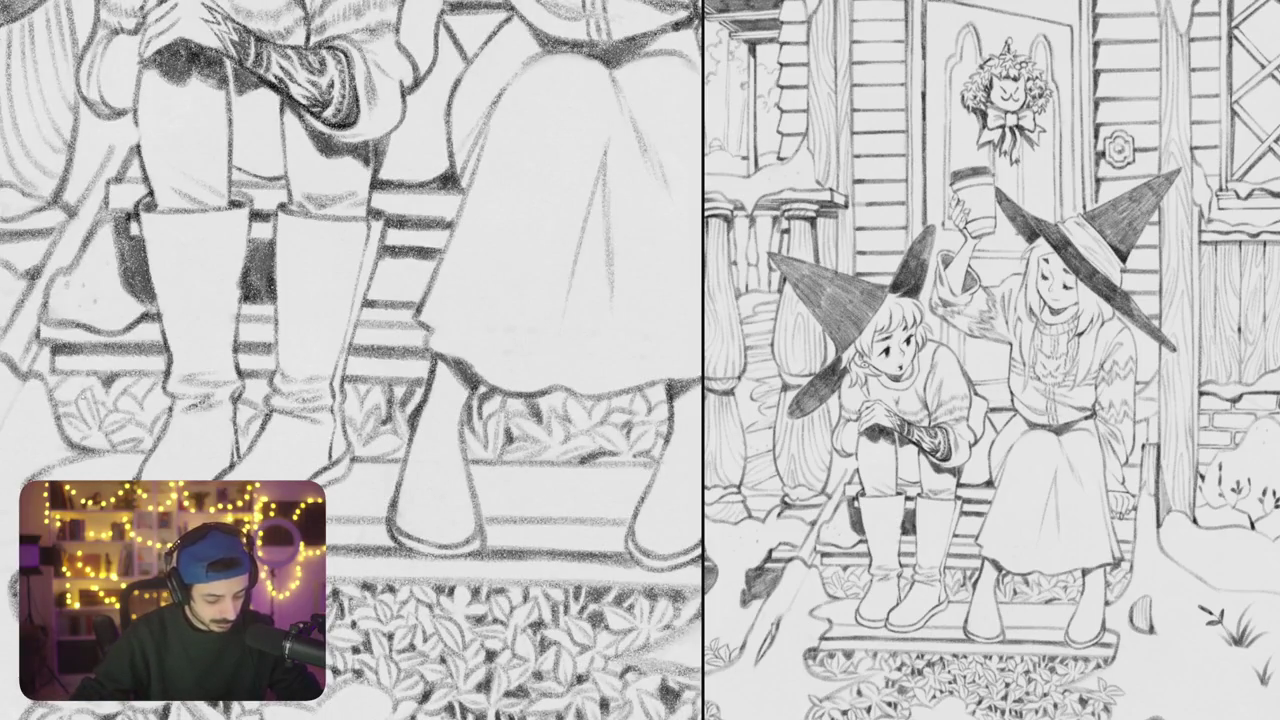
mouse_move(400, 300)
left_mouse_down()
mouse_move(380, 284)
mouse_move(440, 296)
left_mouse_up()
mouse_move(420, 254)
left_mouse_down()
mouse_move(442, 292)
mouse_move(384, 300)
mouse_move(428, 306)
left_mouse_up()
Add dark pencil strokes where the taller witch's boot meets her skirt hem
scroll(463, 347, "up", 2)
scroll(463, 347, "down", 5)
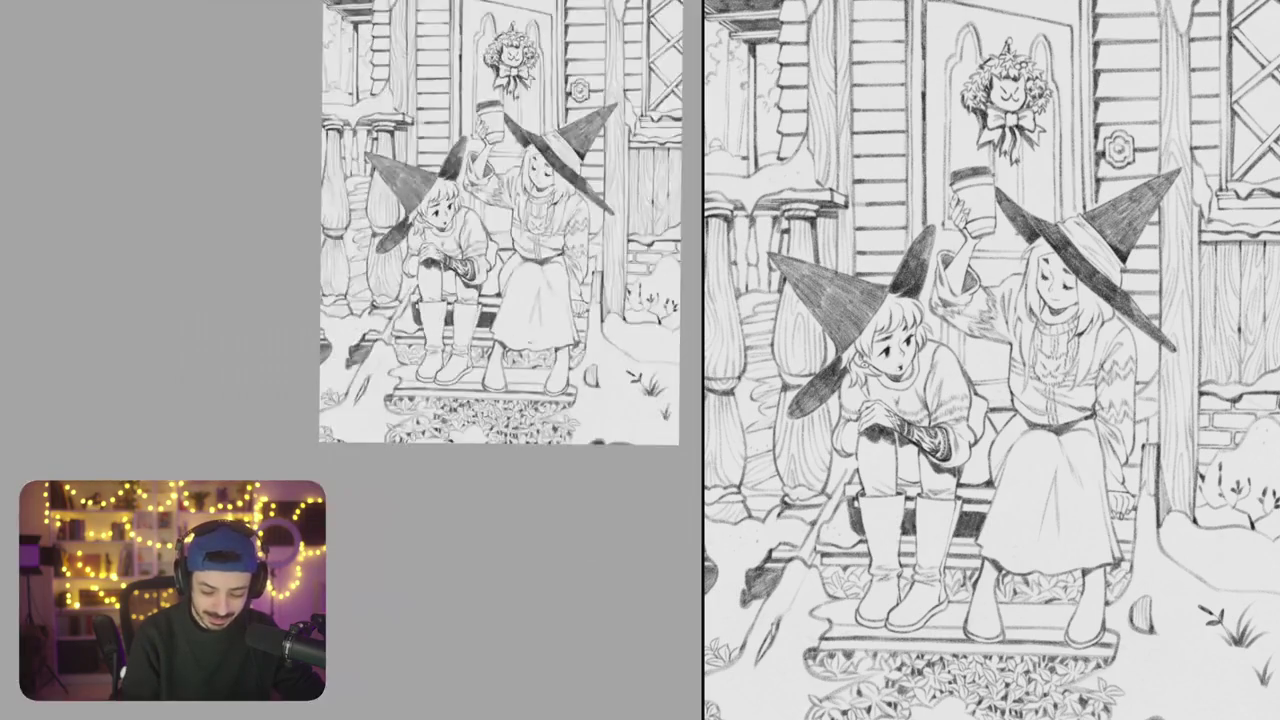
scroll(430, 430, "up", 5)
mouse_move(368, 298)
left_mouse_down()
mouse_move(376, 320)
mouse_move(406, 318)
left_mouse_up()
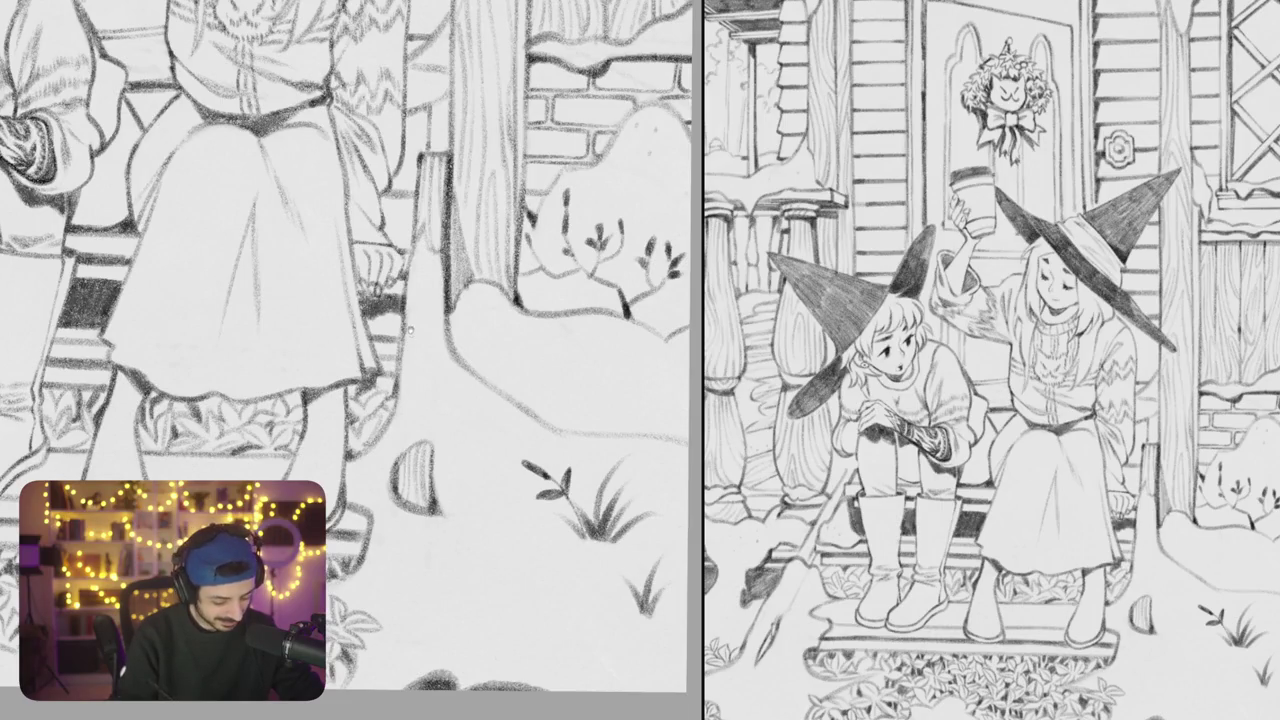
scroll(347, 347, "down", 1)
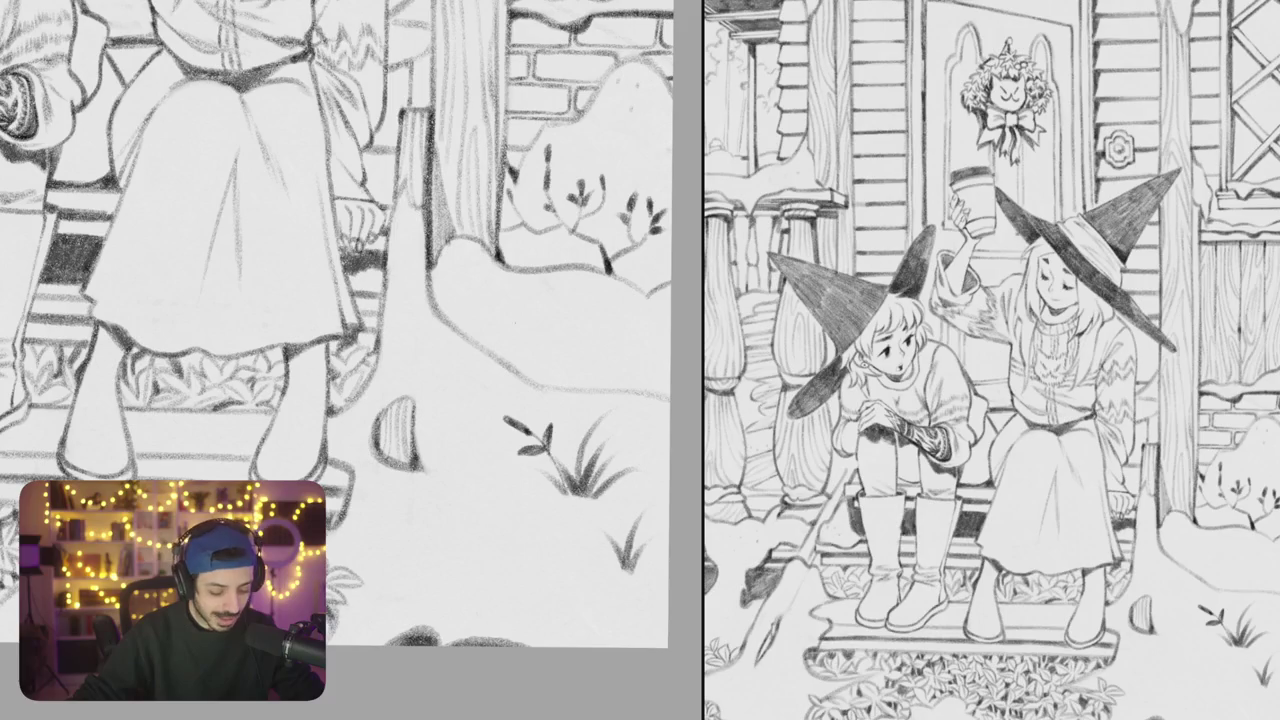
mouse_move(348, 272)
left_mouse_down()
mouse_move(354, 292)
mouse_move(386, 298)
left_mouse_up()
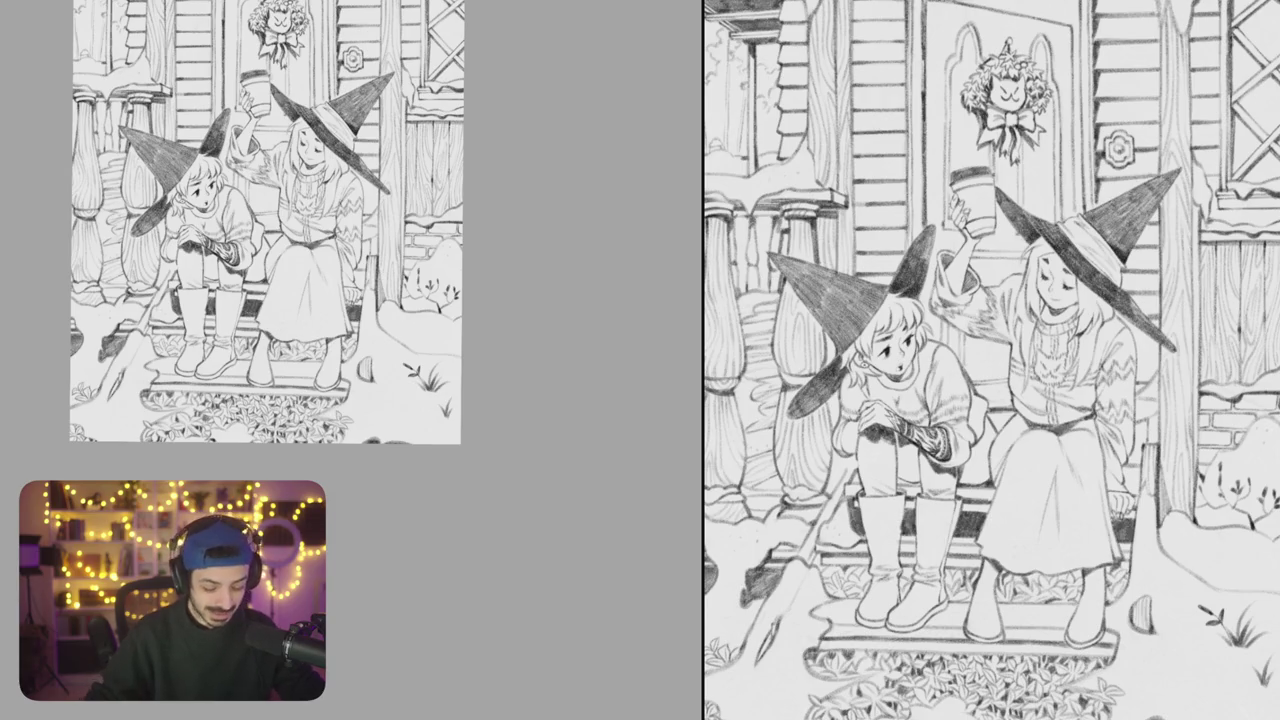
scroll(486, 420, "up", 3)
scroll(486, 420, "up", 4)
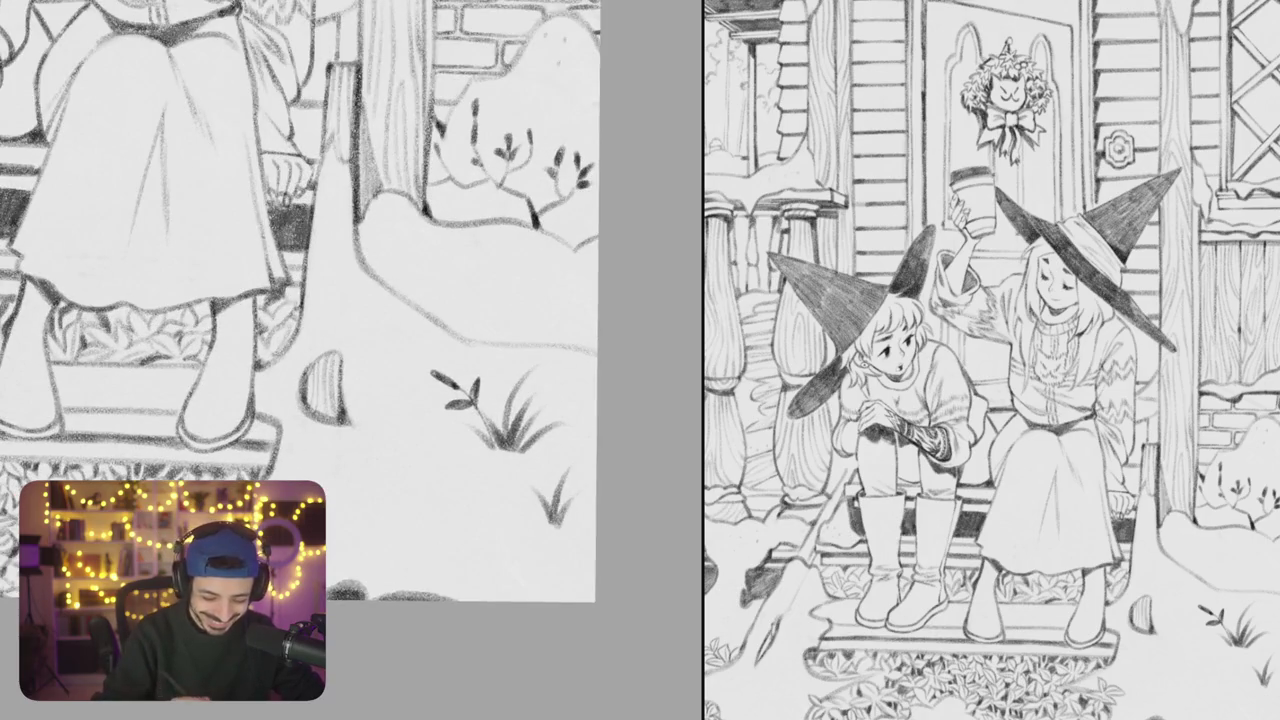